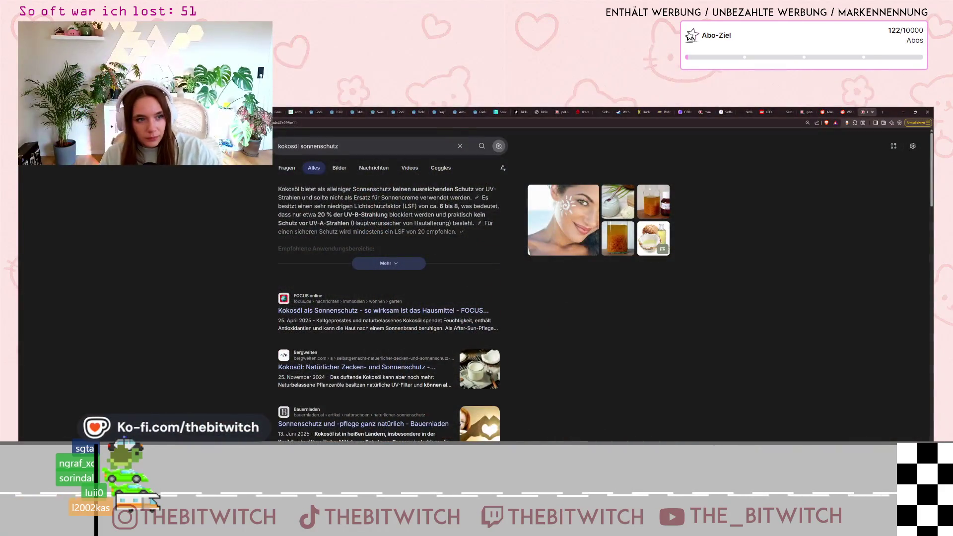
# Zoom Brave Search to 150% and highlight the answer's first sentences starting at 'Kokosöl'
pyautogui.hotkey('ctrl', '+')
pyautogui.hotkey('ctrl', '+')
pyautogui.hotkey('ctrl', '+')
pyautogui.doubleClick(111, 196)
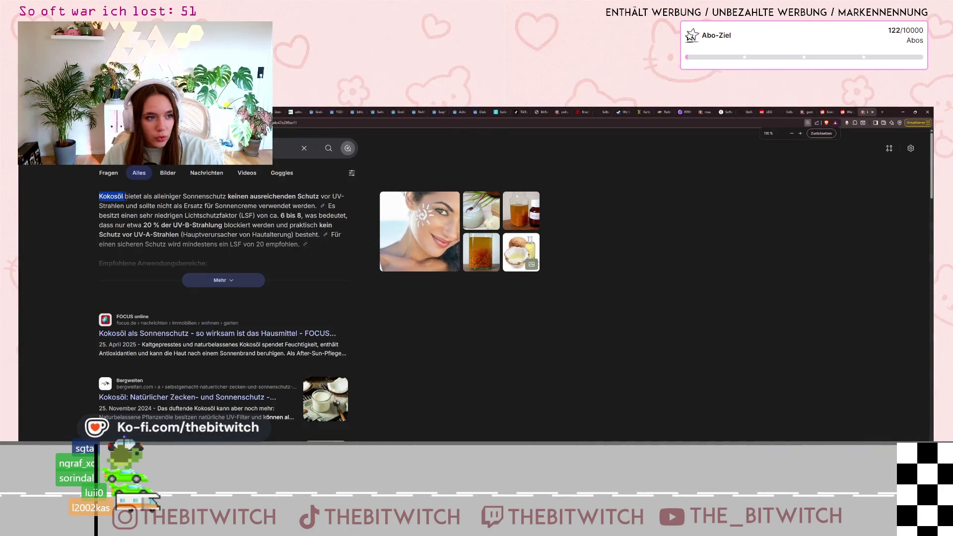
pyautogui.moveTo(123, 196); pyautogui.dragTo(171, 197)
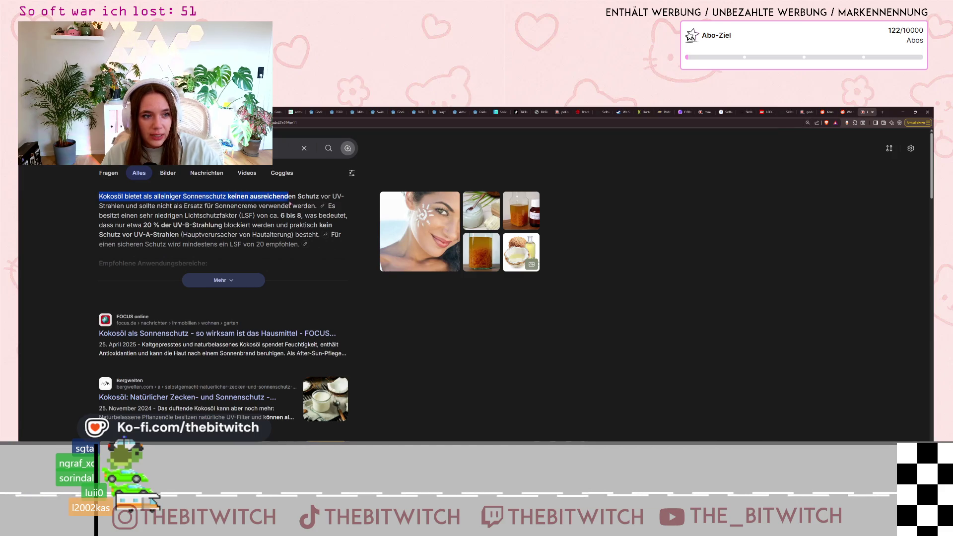
pyautogui.moveTo(334, 203)
pyautogui.mouseDown()
pyautogui.moveTo(152, 209)
pyautogui.moveTo(301, 210)
pyautogui.mouseUp()
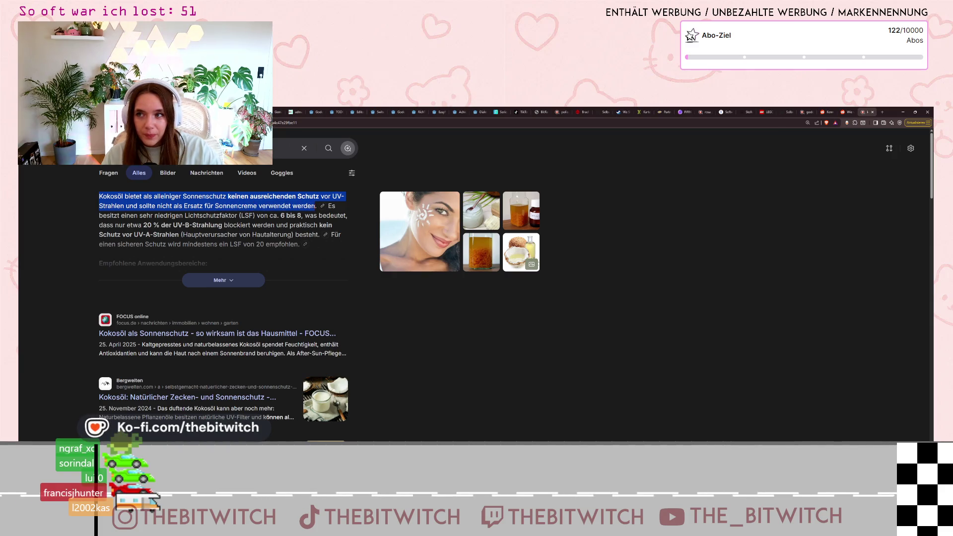
pyautogui.moveTo(312, 205)
pyautogui.mouseDown()
pyautogui.moveTo(149, 213)
pyautogui.moveTo(243, 216)
pyautogui.moveTo(154, 234)
pyautogui.moveTo(177, 234)
pyautogui.mouseUp()
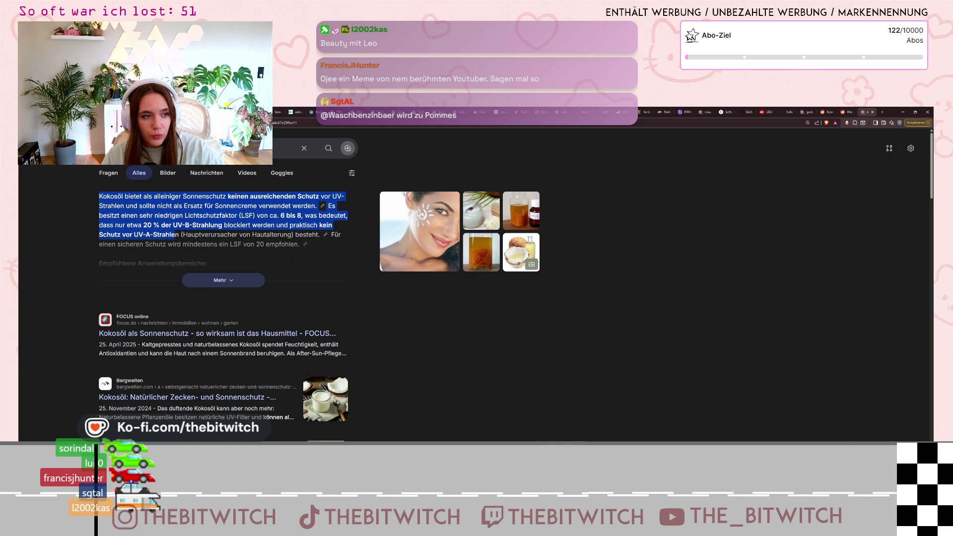
# Expand the AI answer via 'Mehr', mark part of the After-Sun-Pflege bullet, and scroll down
pyautogui.click(206, 237)
pyautogui.click(223, 280)
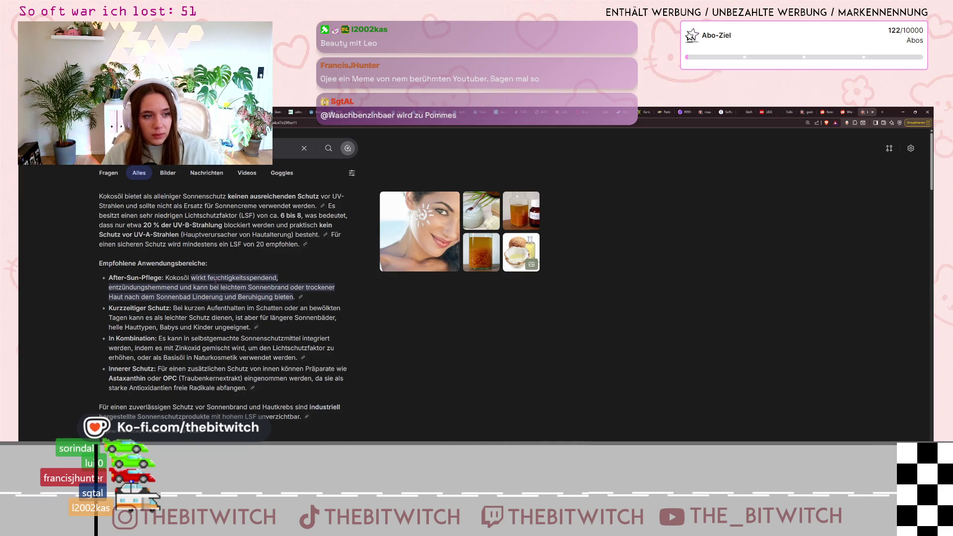
pyautogui.moveTo(115, 278); pyautogui.dragTo(181, 278)
pyautogui.click(163, 307)
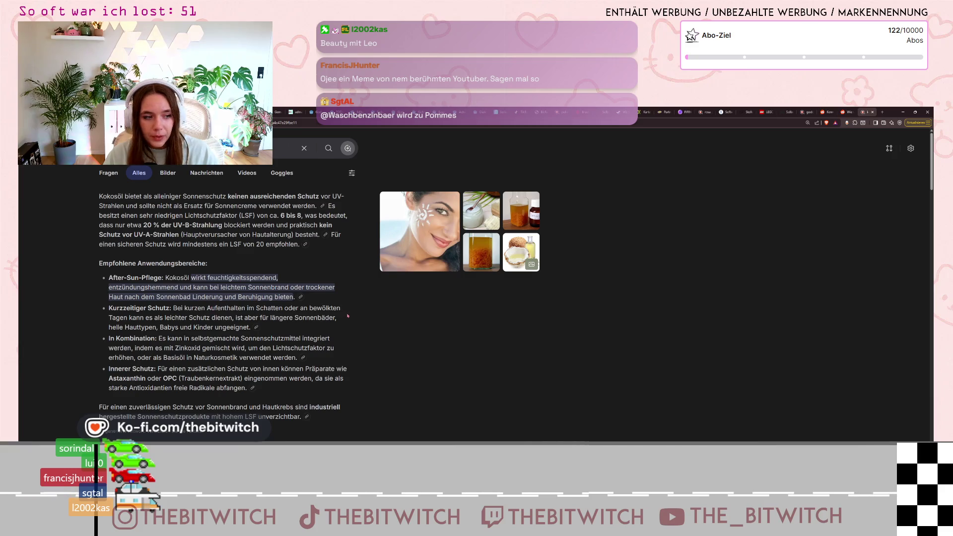
pyautogui.scroll(-5, 350, 315)
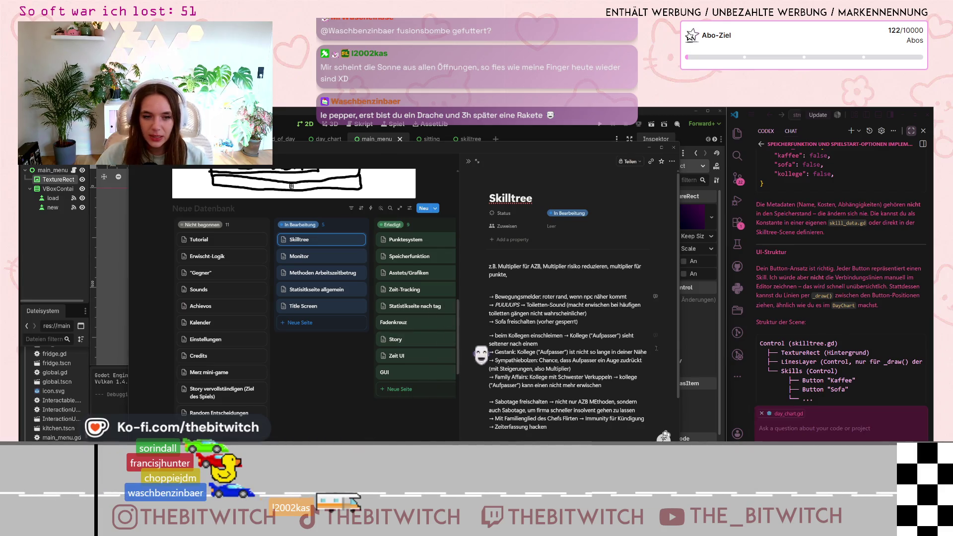
# Scroll down the Notion Skilltree page toward its one-time purchases ideas
pyautogui.scroll(-2, 590, 370)
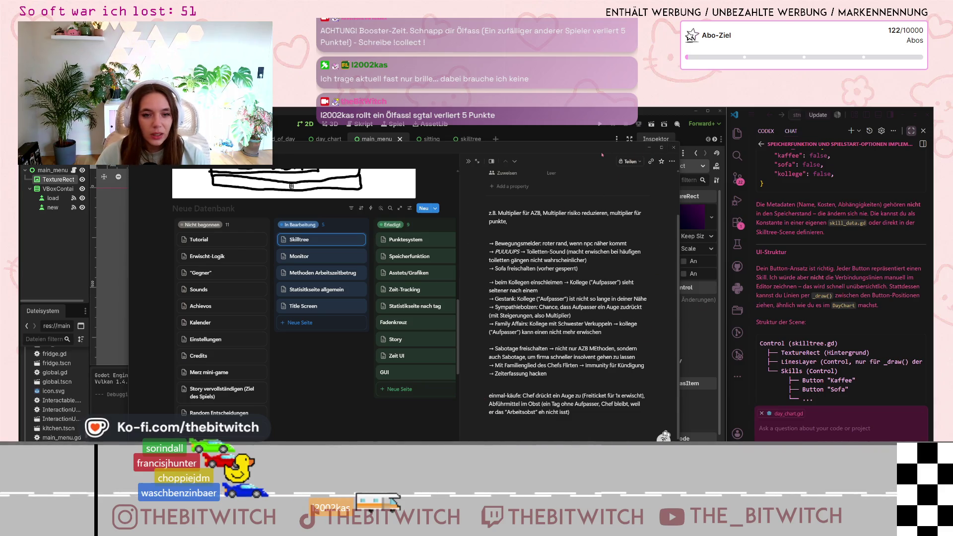
# Snap the Notion window to the right half of the screen
pyautogui.press('super+Right')
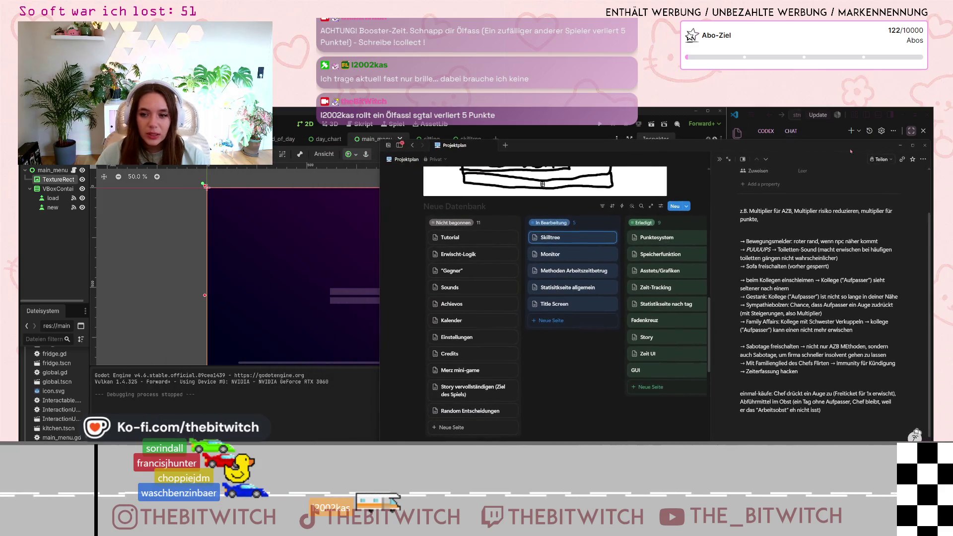
# Bring Godot forward, deselect the TextureRect, and switch to the skilltree scene tab
pyautogui.click(167, 272)
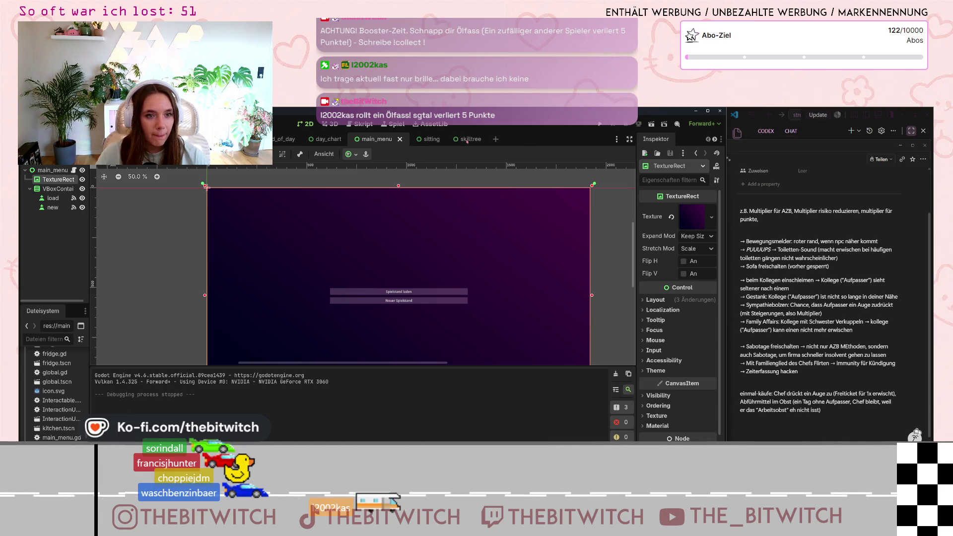
pyautogui.click(474, 180)
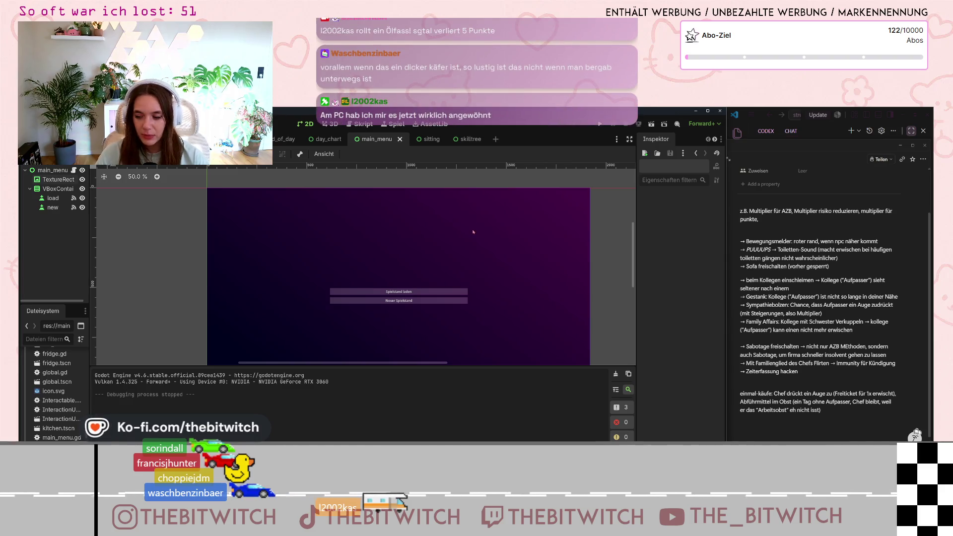
pyautogui.click(470, 139)
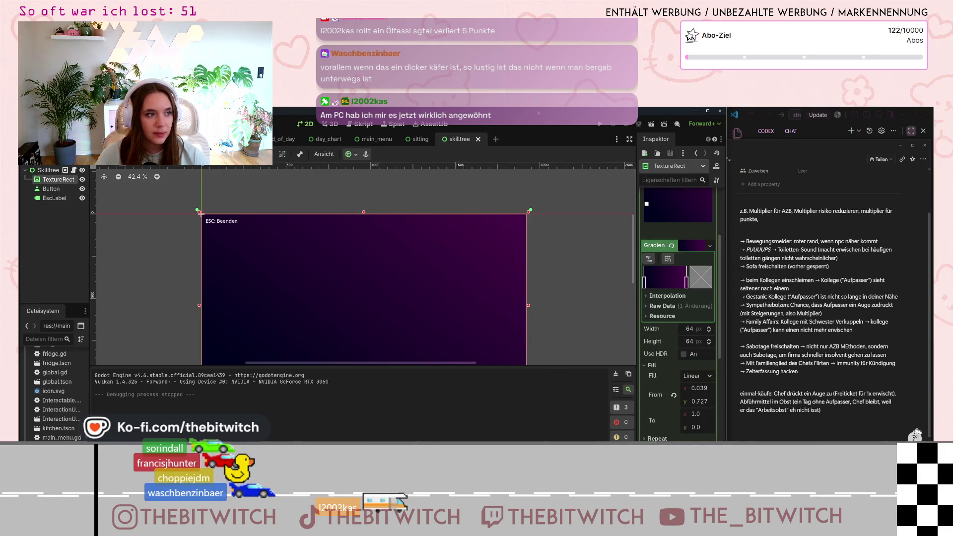
pyautogui.scroll(-3, 408, 302)
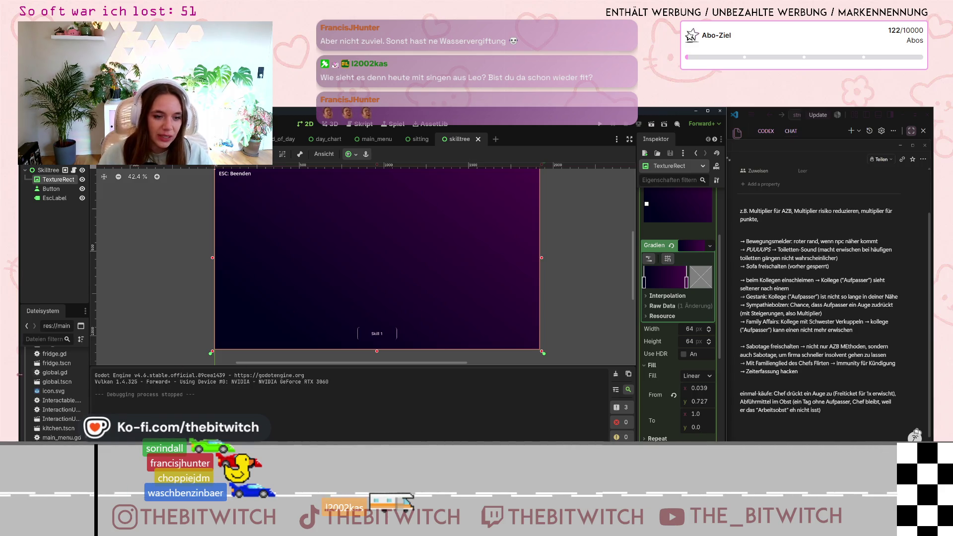
pyautogui.scroll(2, 238, 298)
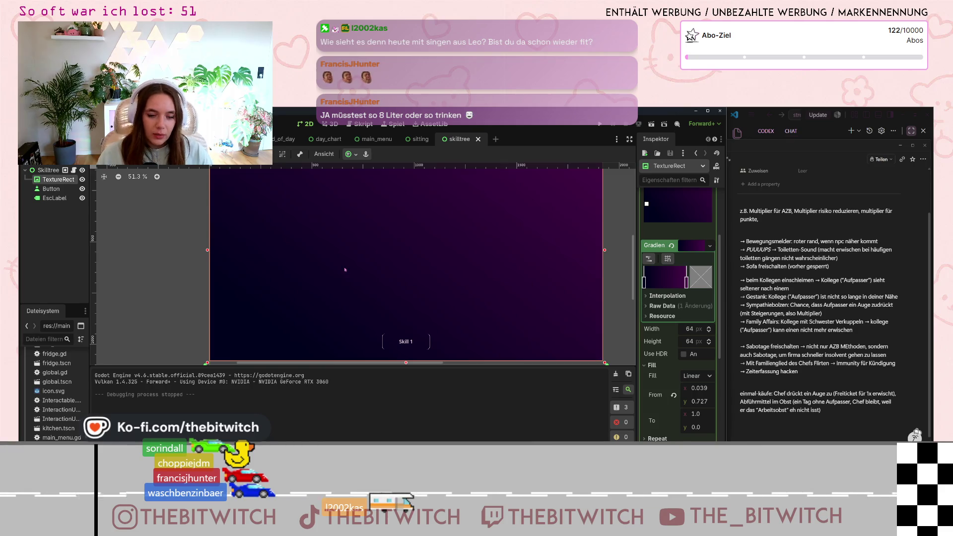
pyautogui.scroll(-1, 387, 256)
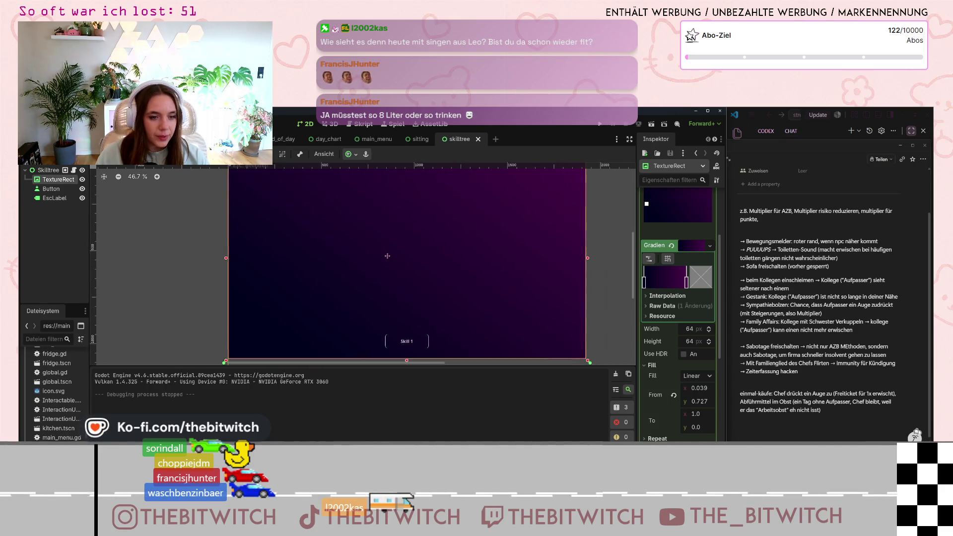
pyautogui.scroll(-1, 387, 256)
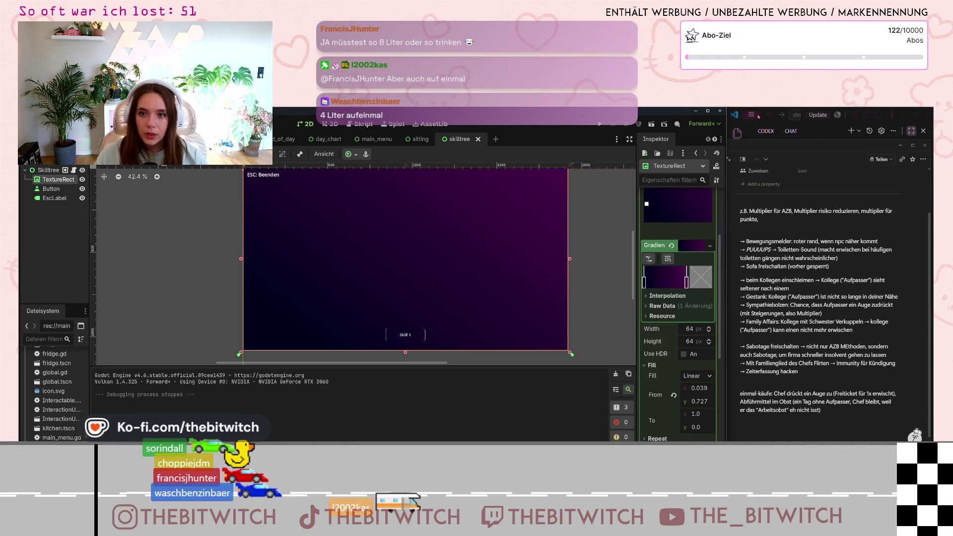
# Maximize the Notion task board, then shift it aside and return to the Godot editor
pyautogui.doubleClick(831, 146)
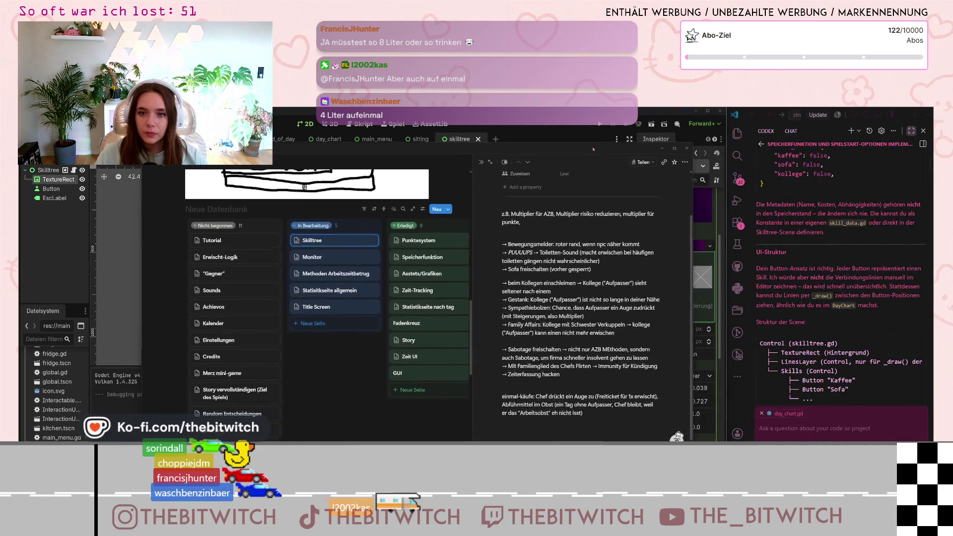
pyautogui.scroll(5, 856, 290)
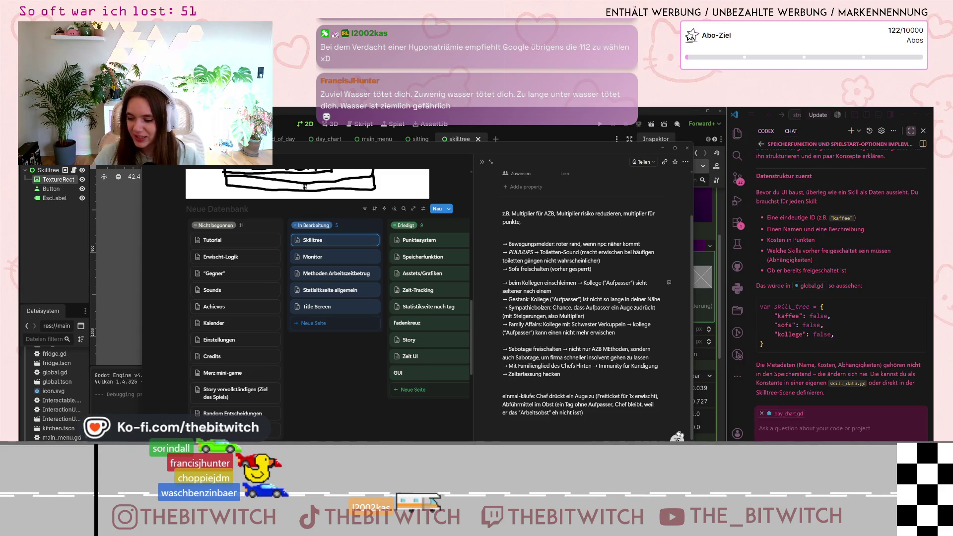
pyautogui.moveTo(546, 150)
pyautogui.mouseDown()
pyautogui.moveTo(659, 152)
pyautogui.moveTo(556, 151)
pyautogui.moveTo(567, 152)
pyautogui.mouseUp()
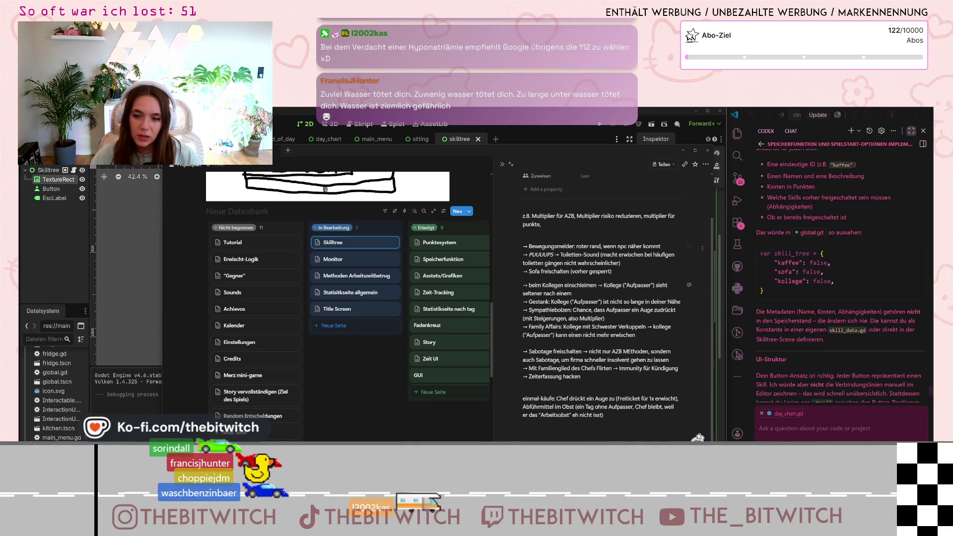
pyautogui.hotkey('alt', 'Tab')
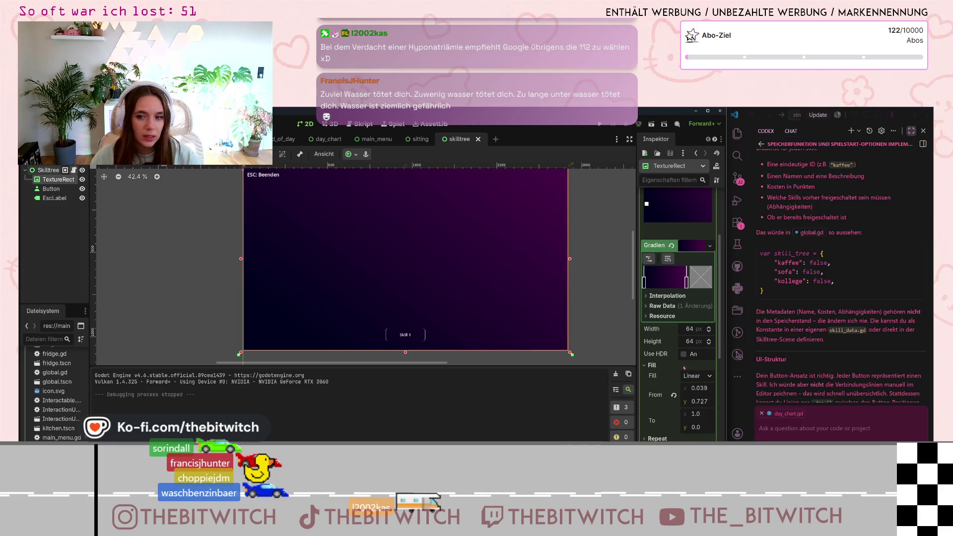
# In skilltree.gd, add 'var skill_date = {' below extends Control and split the braces onto an indented line
pyautogui.hotkey('ctrl', 'F3')
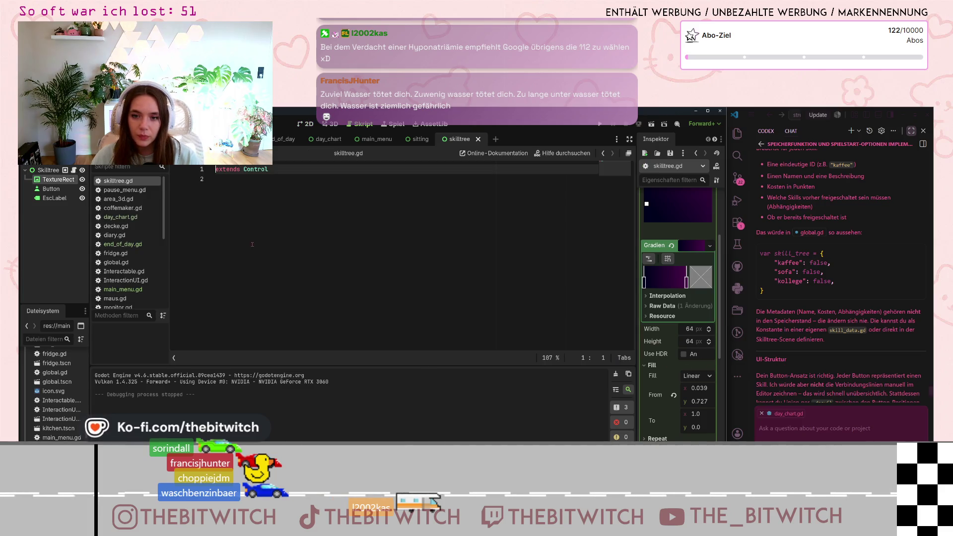
pyautogui.click(278, 181)
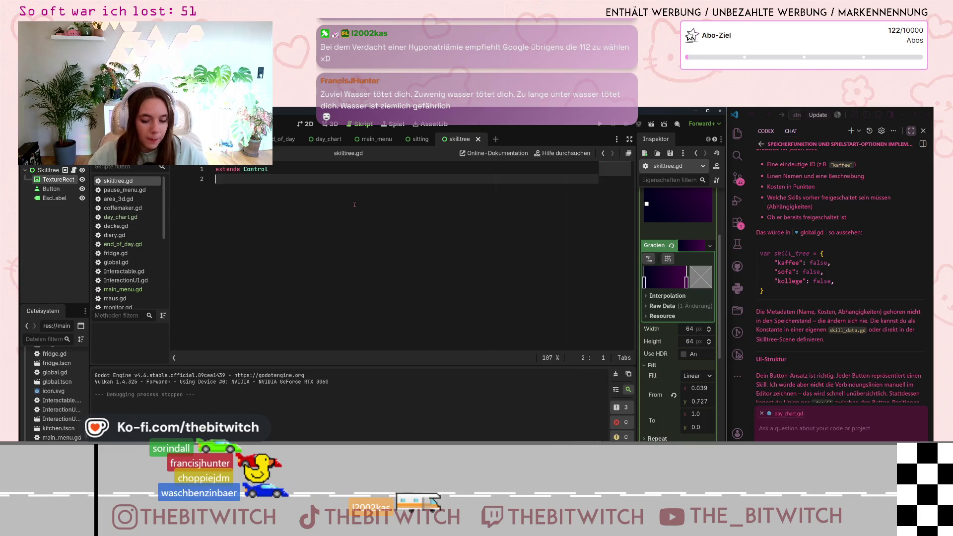
pyautogui.press('Return')
pyautogui.write('var')
pyautogui.press('BackSpace')
pyautogui.write('i')
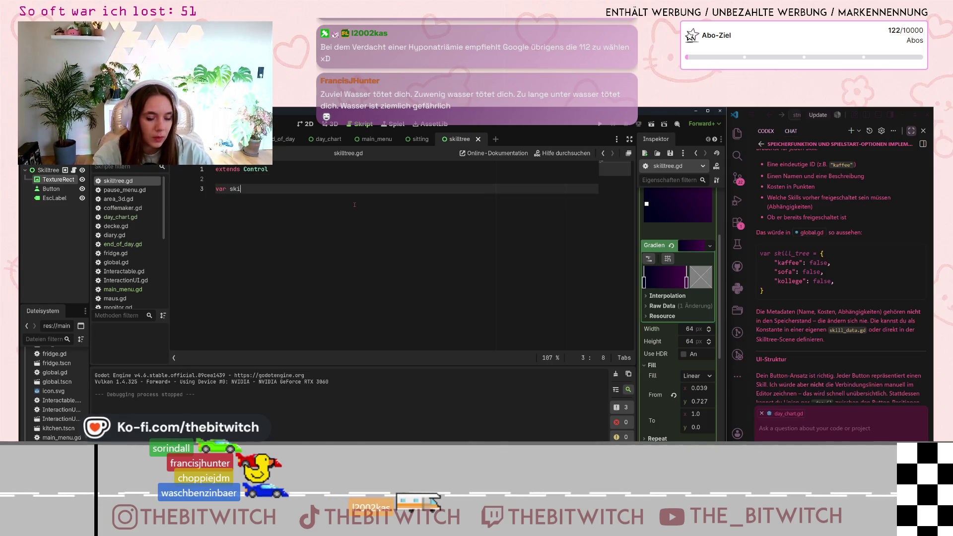
pyautogui.write('ll_date')
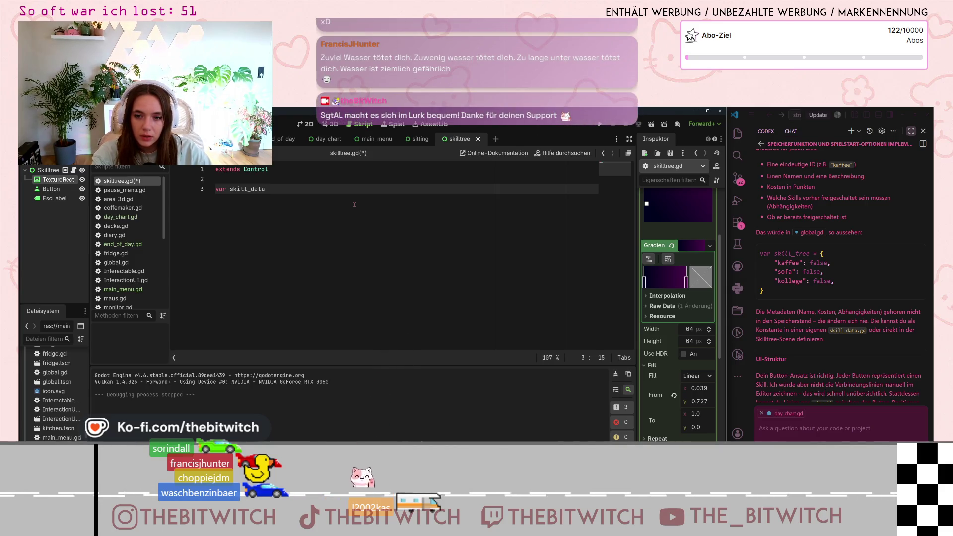
pyautogui.write(' =')
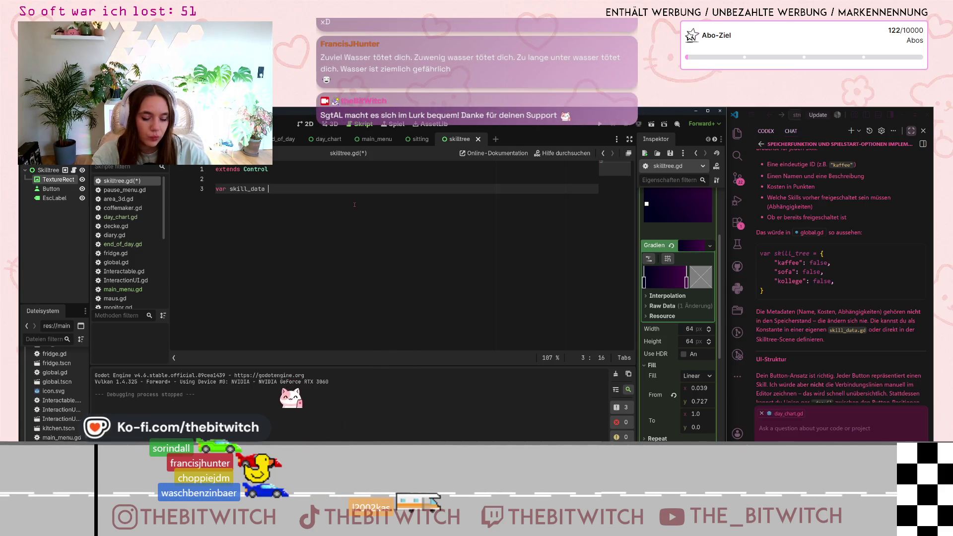
pyautogui.write(' {')
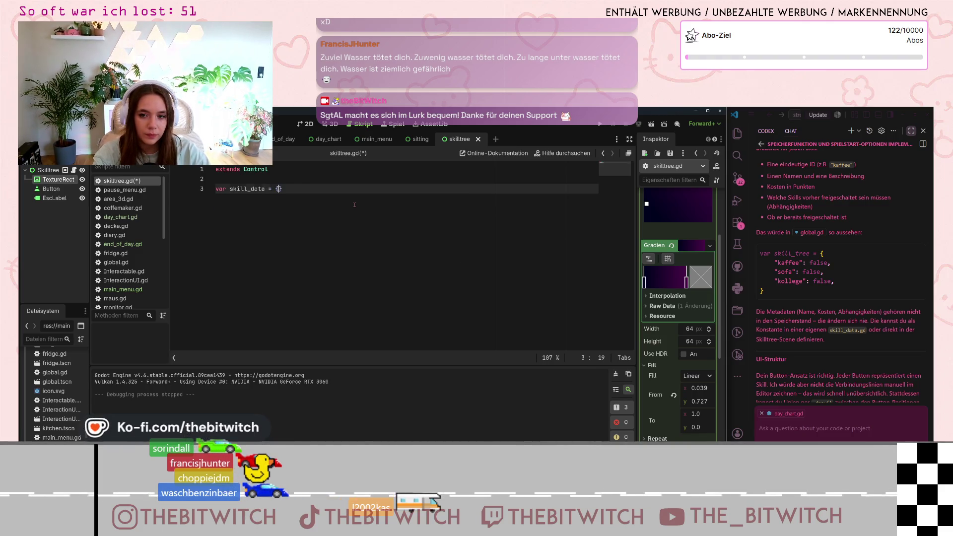
pyautogui.press('Return')
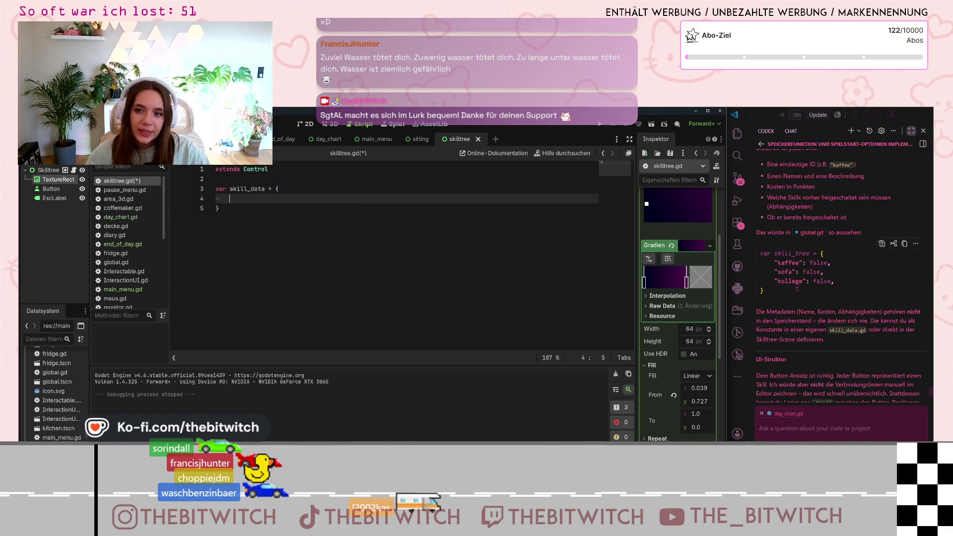
pyautogui.scroll(-4, 814, 303)
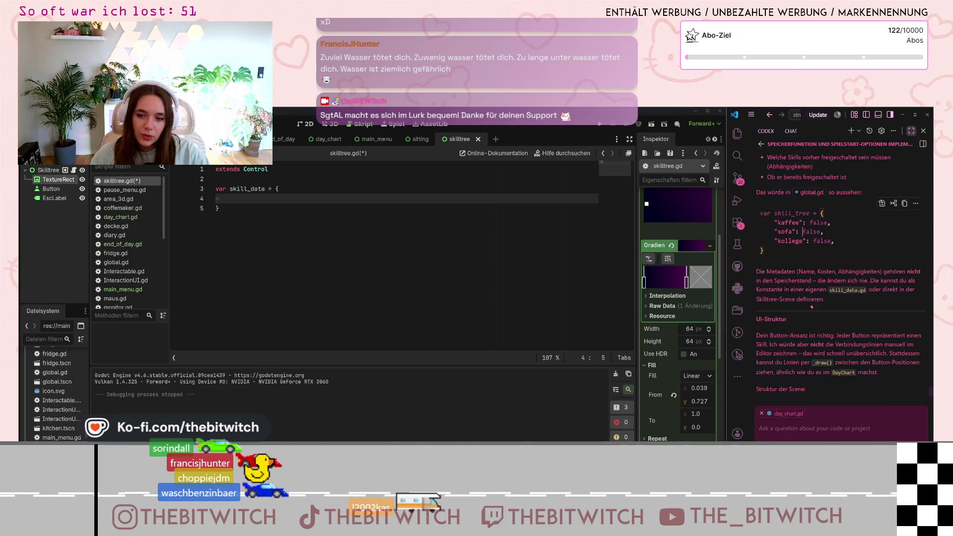
pyautogui.scroll(-4, 824, 315)
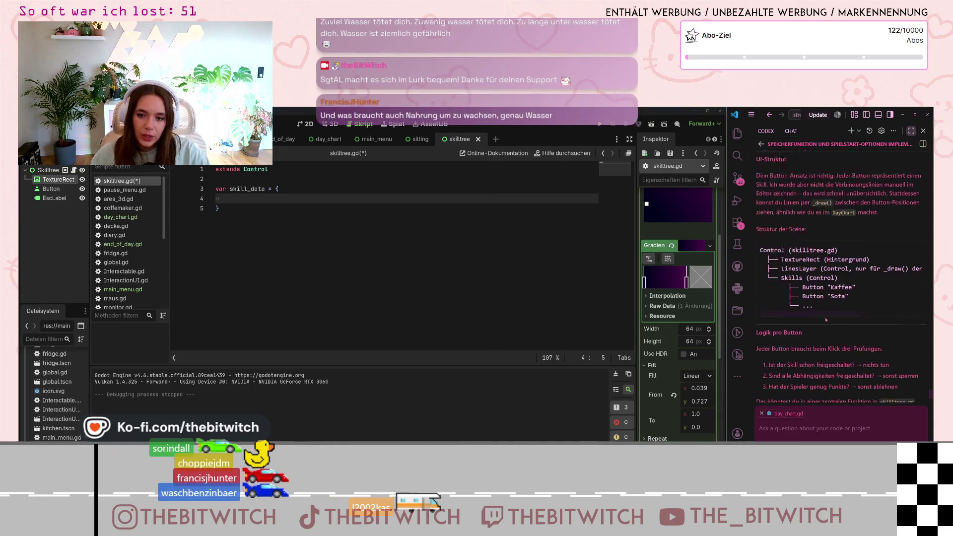
pyautogui.scroll(10, 829, 323)
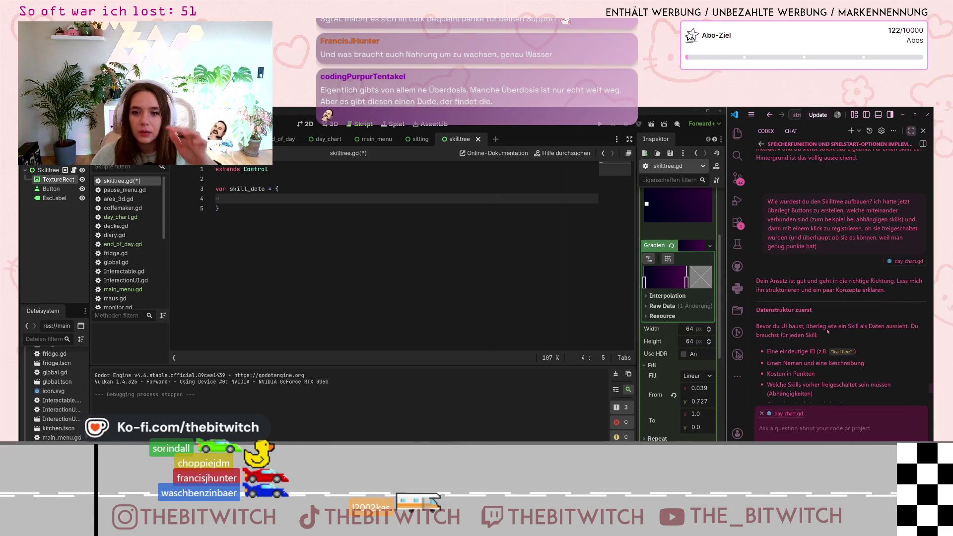
pyautogui.scroll(-5, 827, 331)
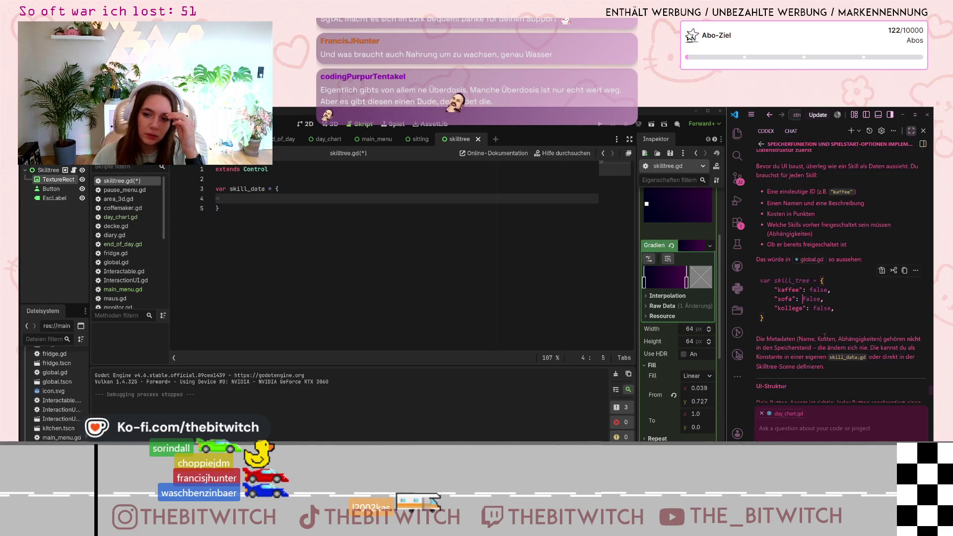
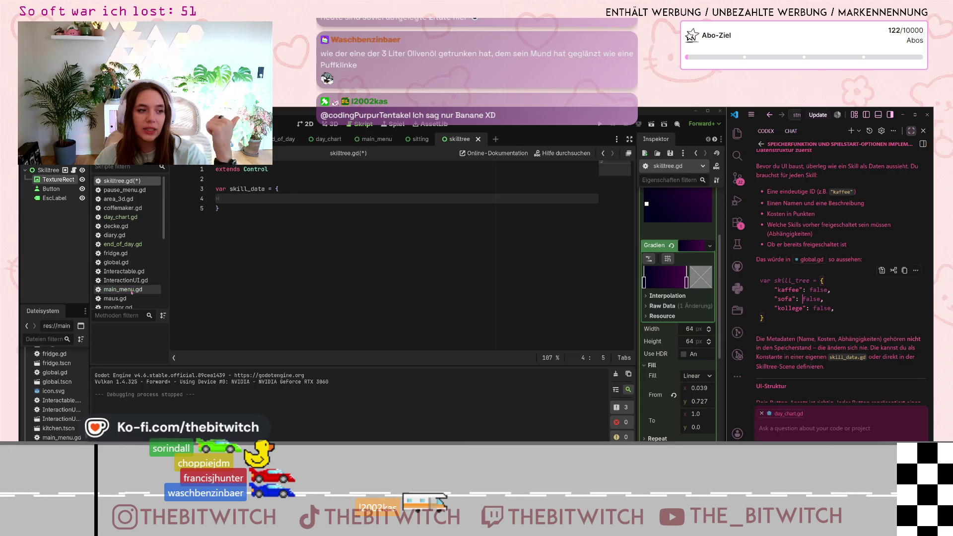
# Open global.gd and scroll through its globals, including the empty skill_tree dictionary
pyautogui.click(117, 262)
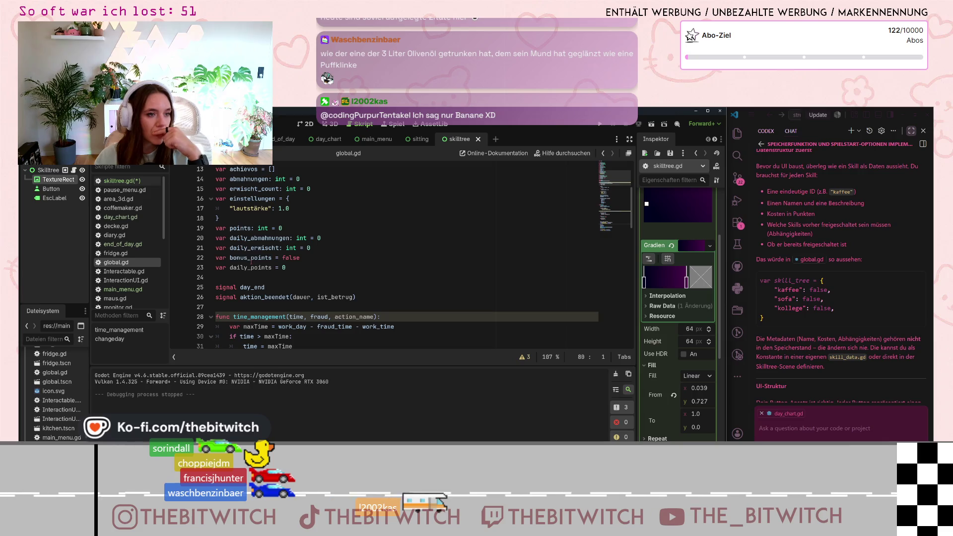
pyautogui.scroll(-12, 255, 276)
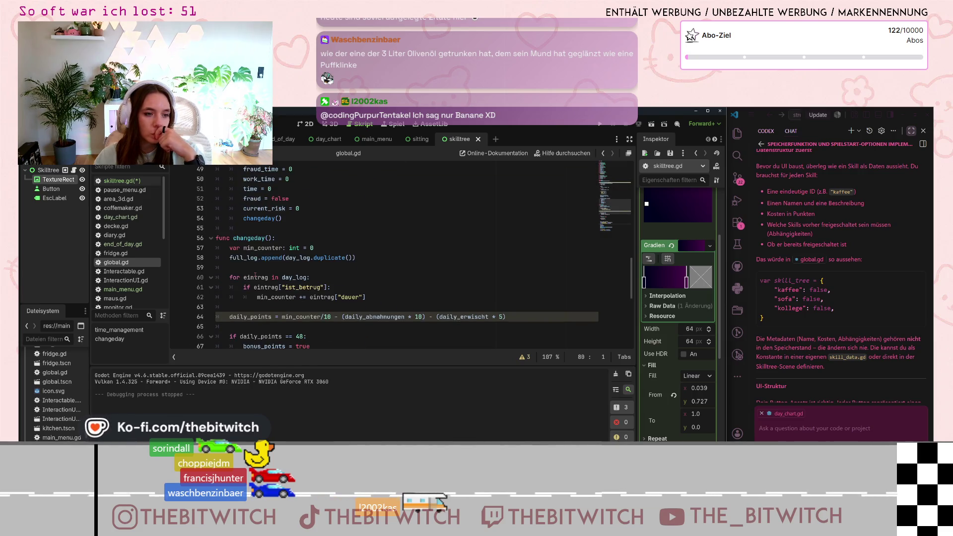
pyautogui.scroll(-5, 255, 276)
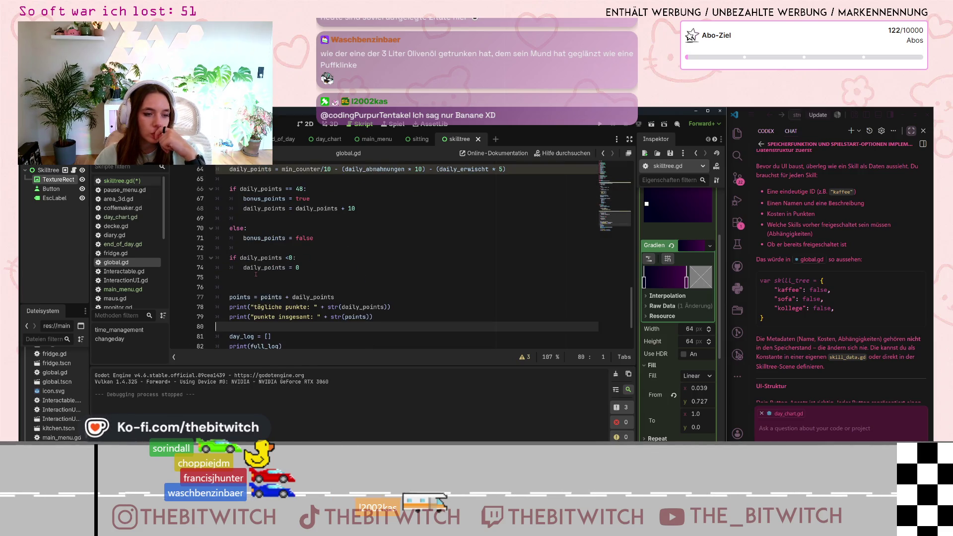
pyautogui.scroll(-6, 255, 274)
pyautogui.scroll(6, 255, 274)
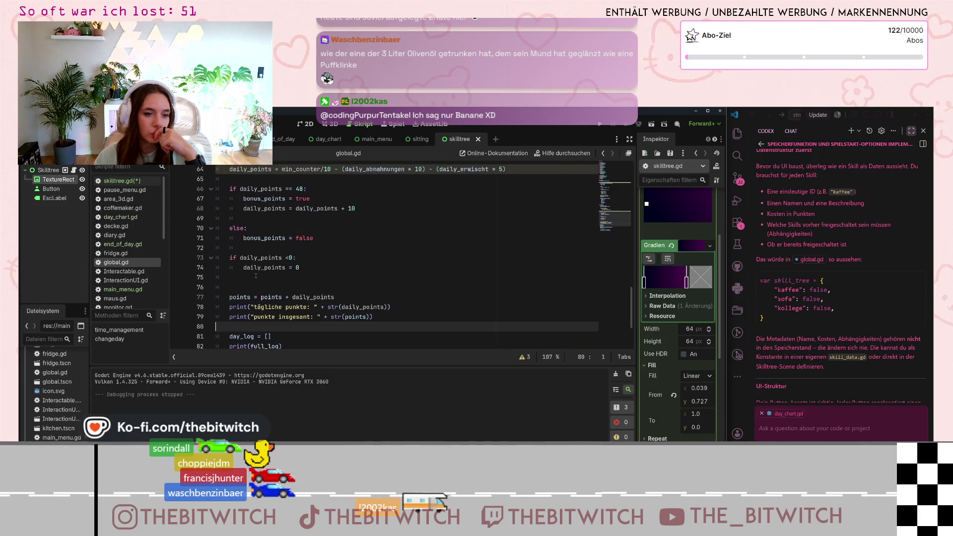
pyautogui.scroll(-2, 255, 276)
pyautogui.scroll(14, 255, 276)
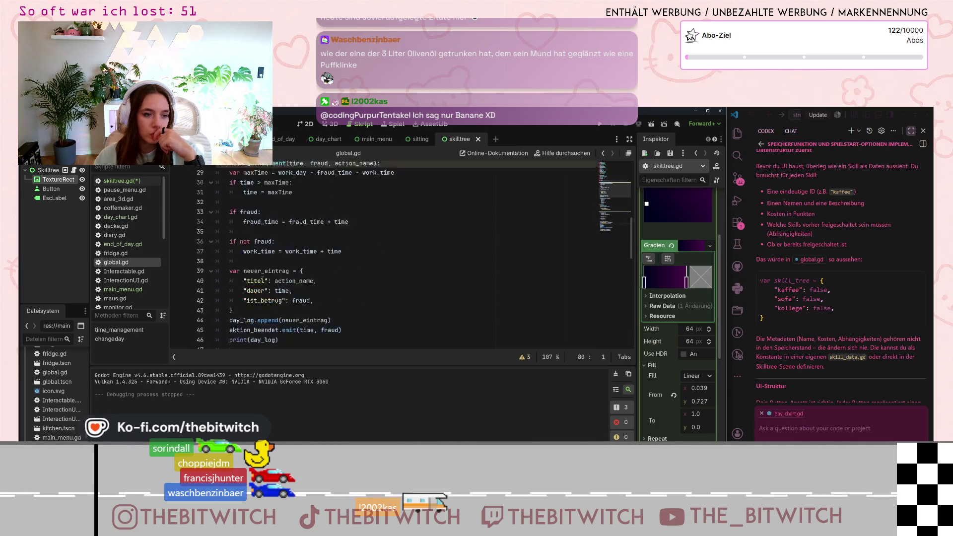
pyautogui.scroll(6, 262, 280)
pyautogui.scroll(-6, 262, 280)
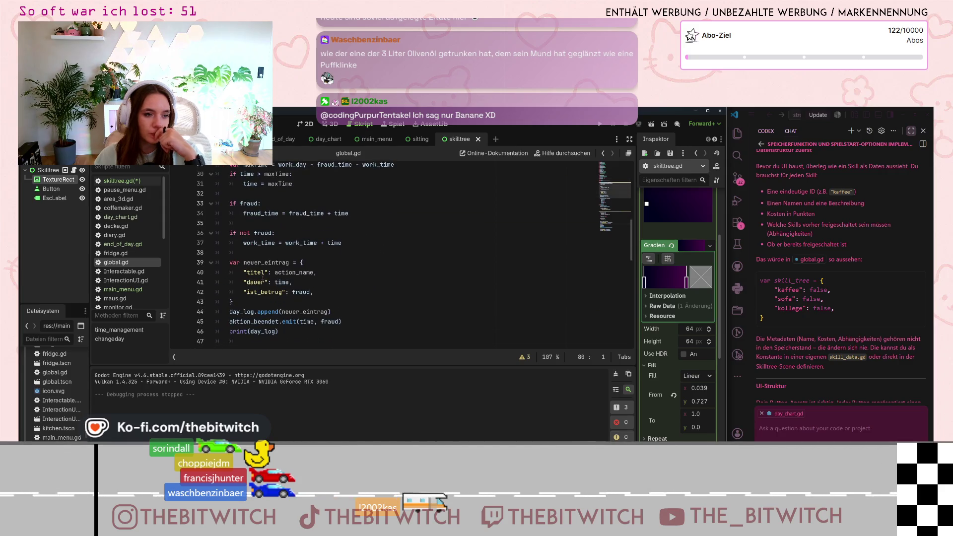
pyautogui.scroll(-8, 263, 279)
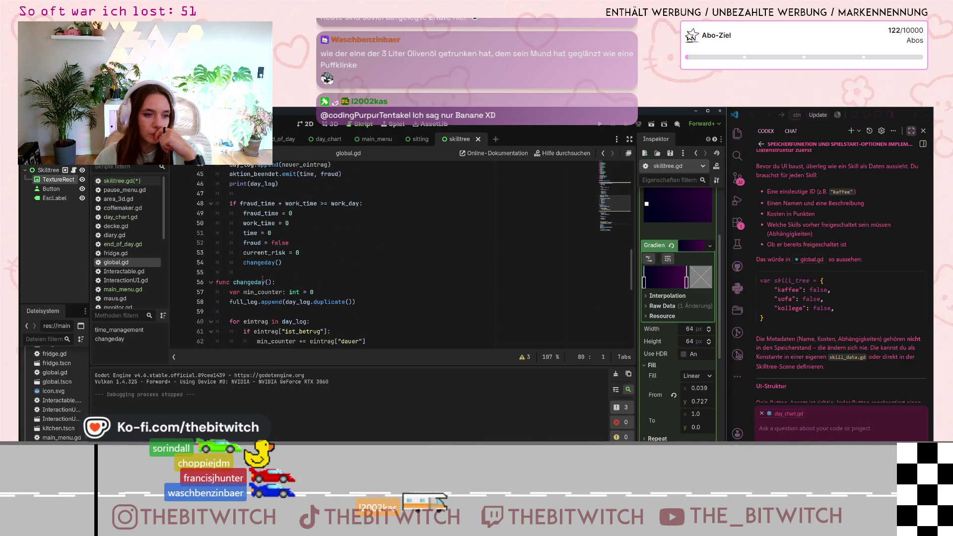
pyautogui.scroll(17, 262, 278)
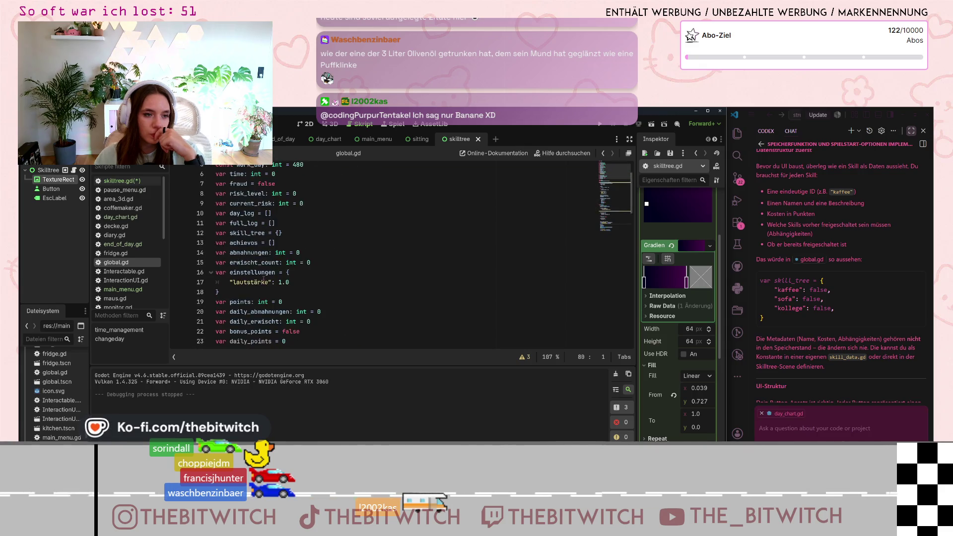
pyautogui.scroll(-3, 262, 279)
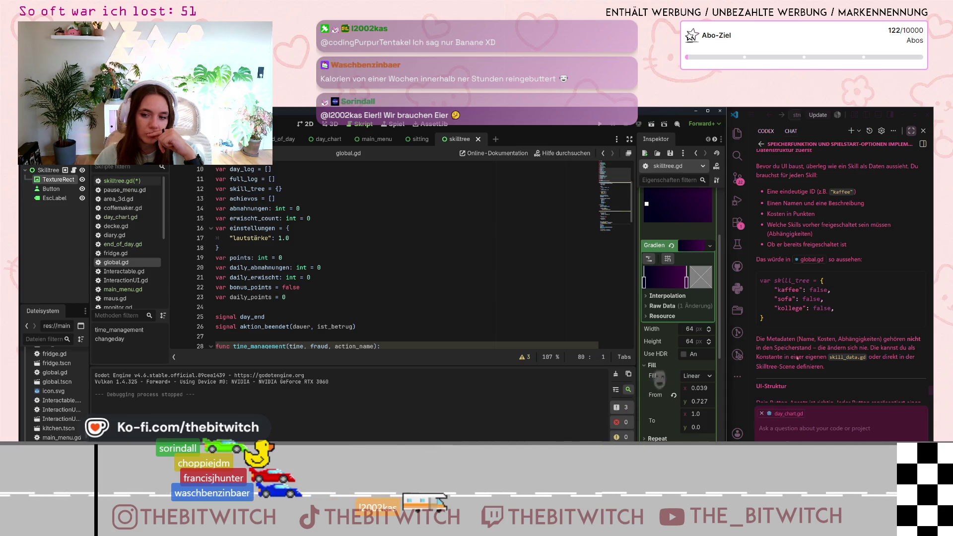
pyautogui.scroll(-1, 796, 357)
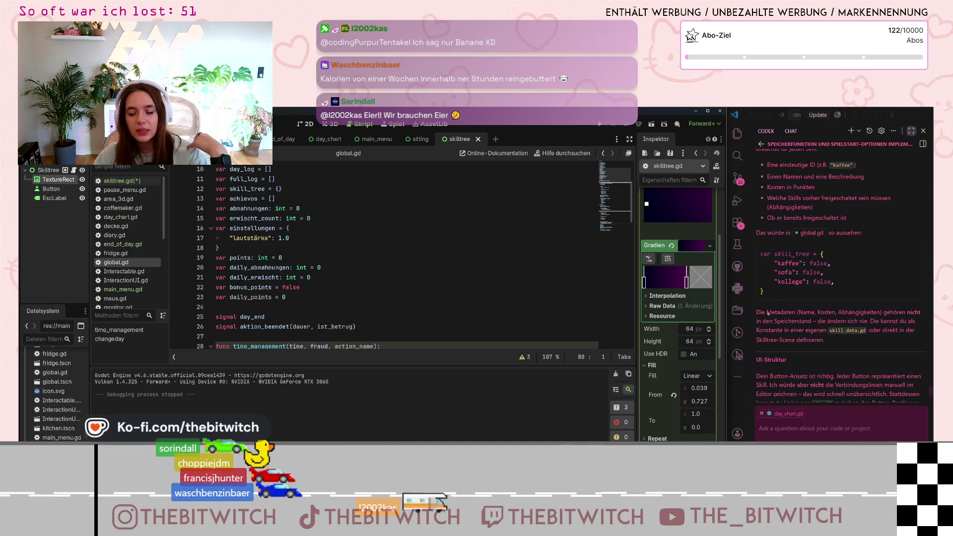
pyautogui.scroll(-1, 804, 326)
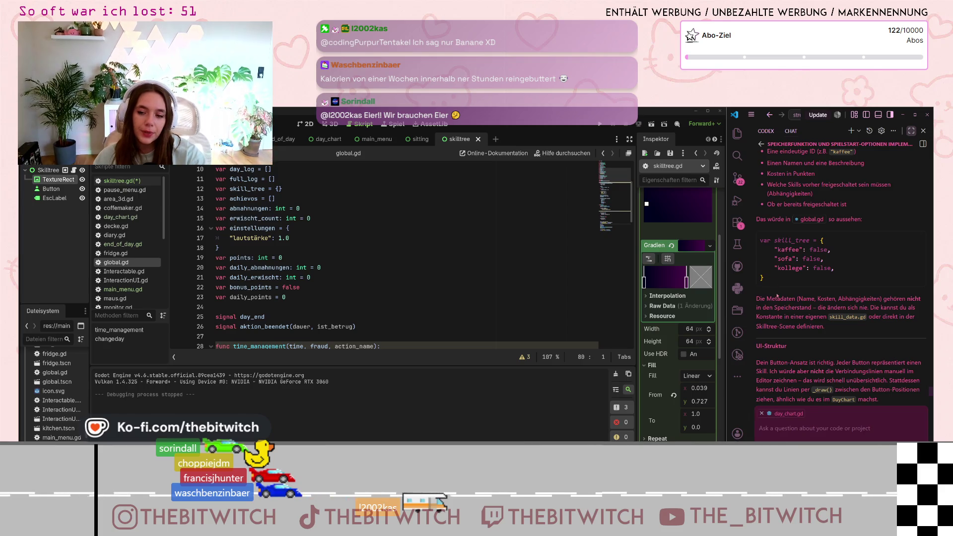
pyautogui.scroll(-7, 777, 297)
pyautogui.scroll(-5, 810, 350)
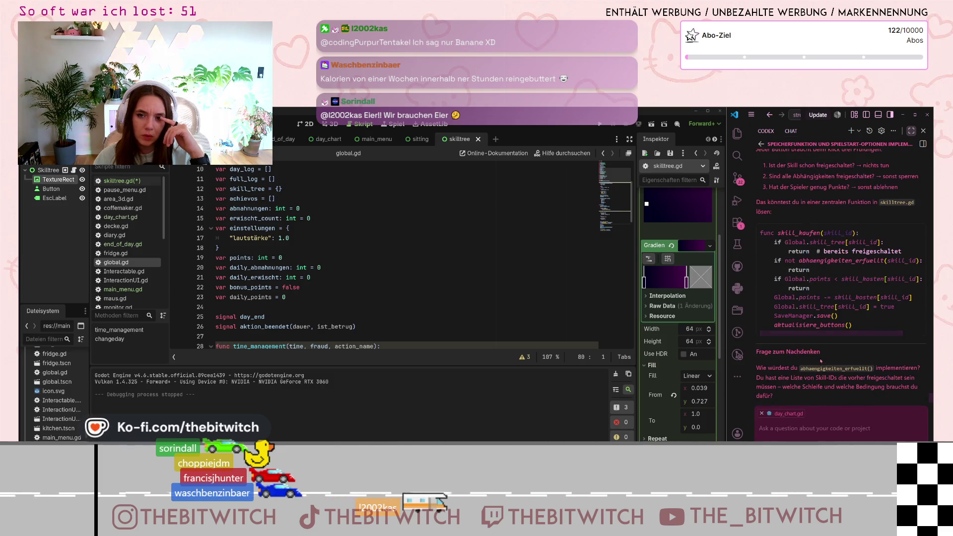
pyautogui.scroll(15, 819, 355)
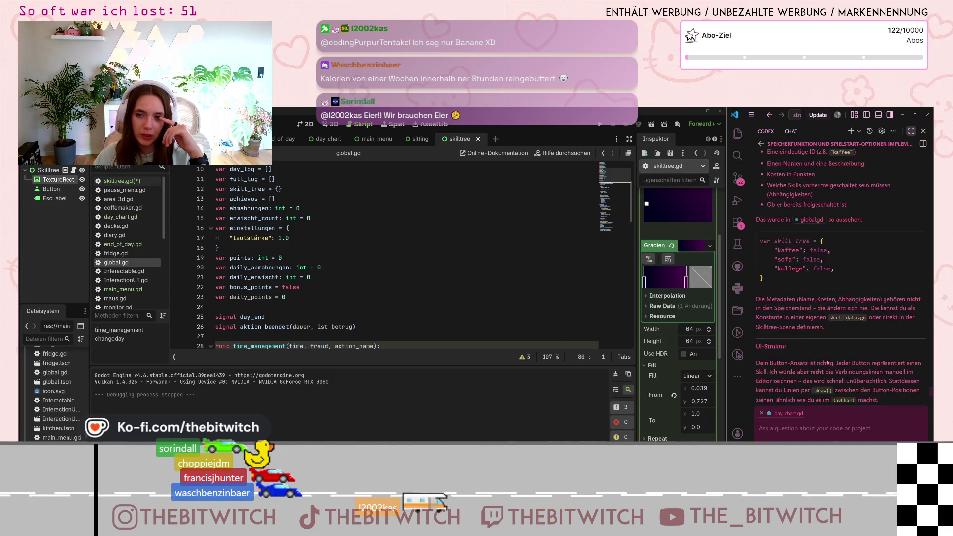
pyautogui.scroll(-3, 824, 364)
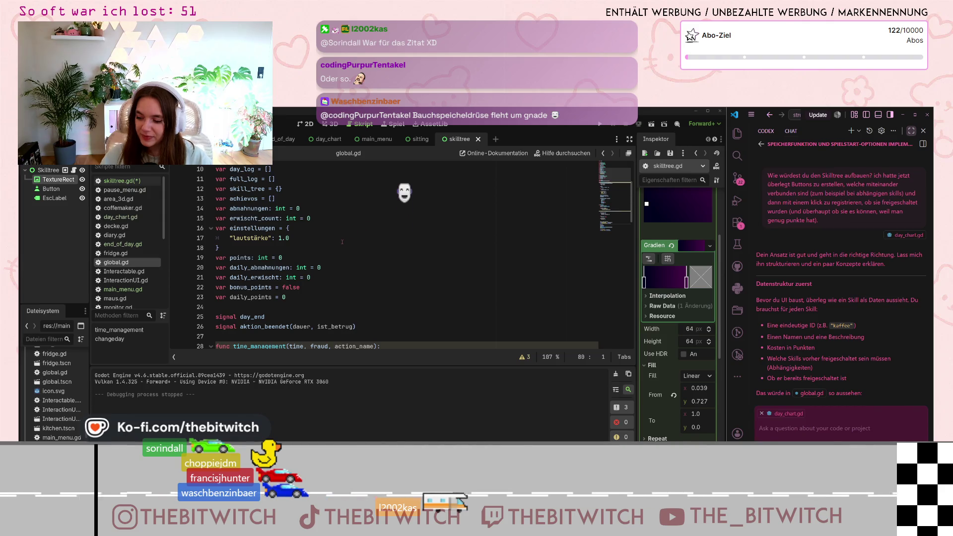
# Ask the AI chat, in German, how to structure a skill-tree skill with cost, id and other info
pyautogui.scroll(-3, 408, 313)
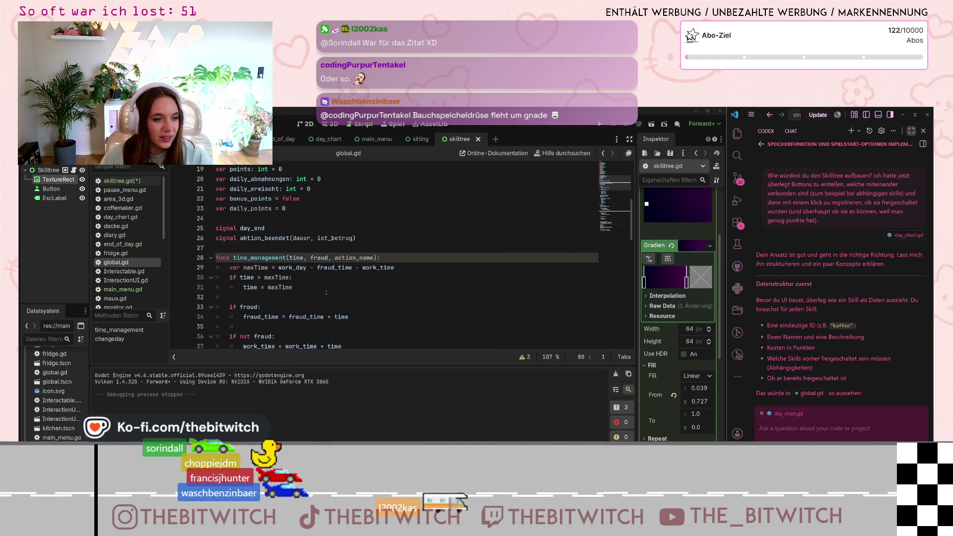
pyautogui.scroll(5, 820, 431)
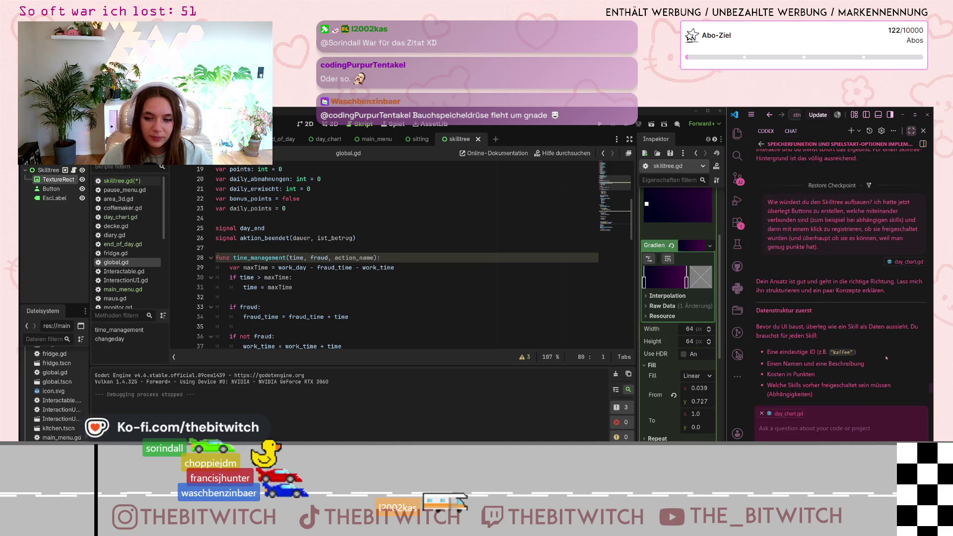
pyautogui.write('wi')
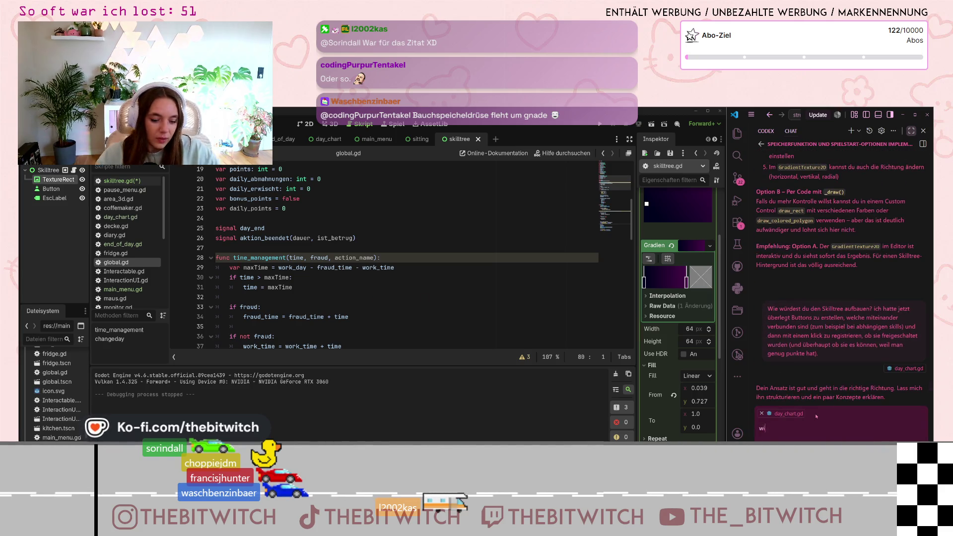
pyautogui.write('e sollte ich einen skill in s')
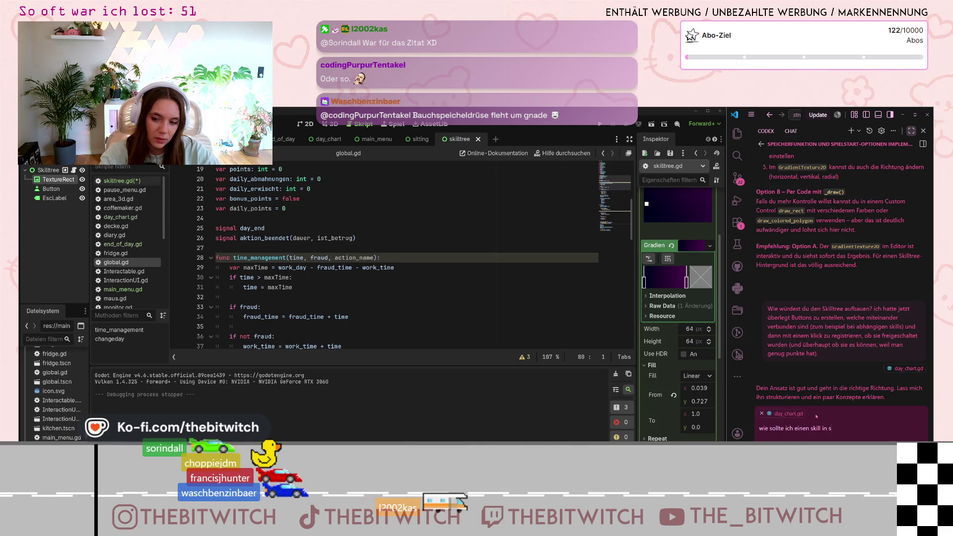
pyautogui.write('killtree denn ')
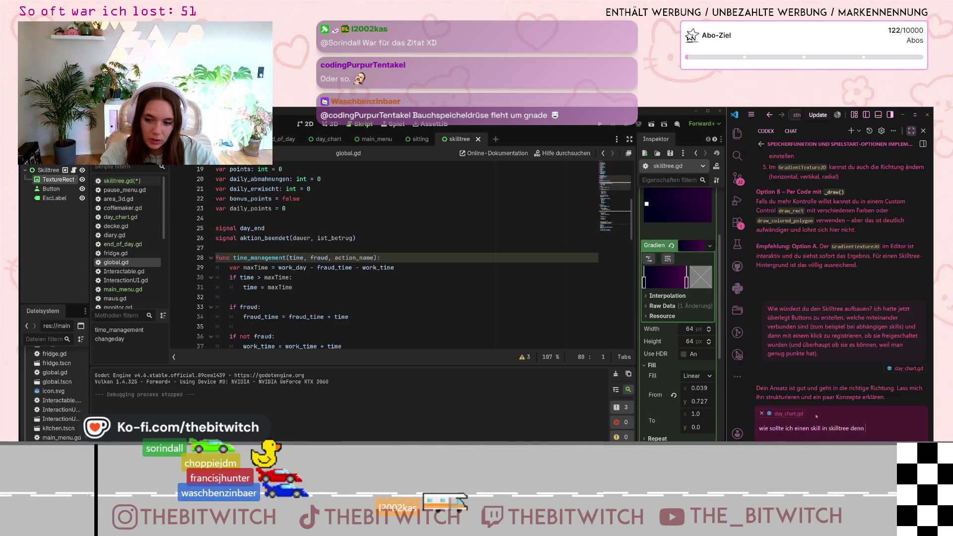
pyautogui.write('mit den info')
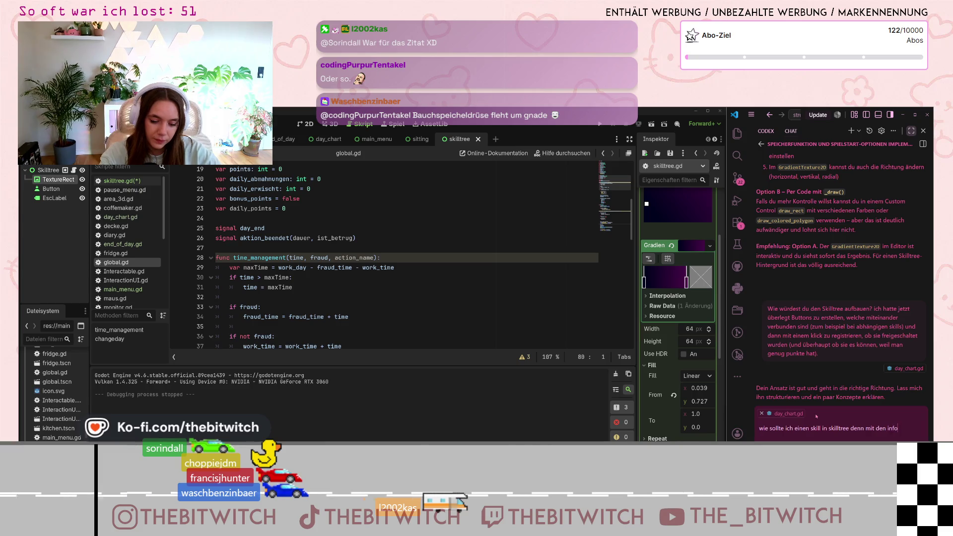
pyautogui.write('s (kosten')
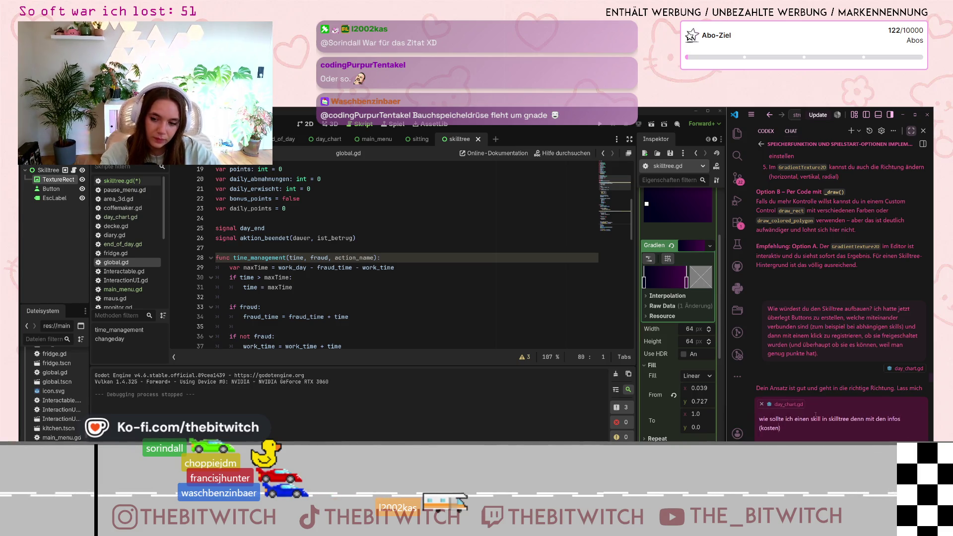
pyautogui.write(', id etc')
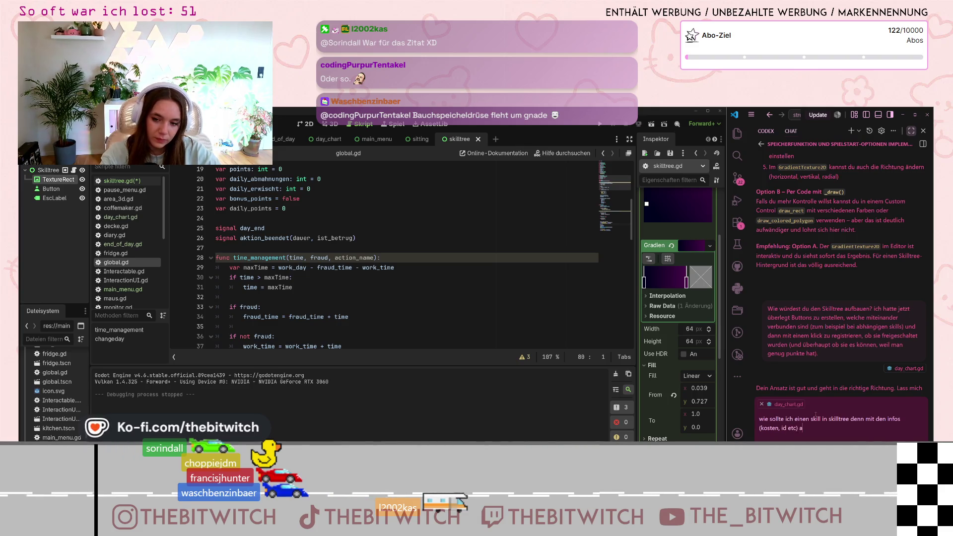
pyautogui.press('Return')
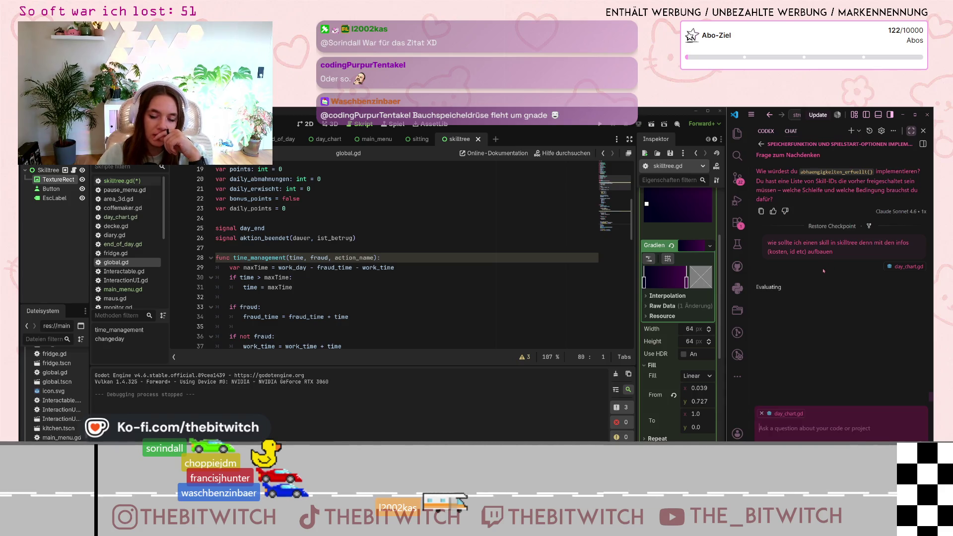
# Scroll through the AI's answer recommending a SKILLS constant with buttons built in _ready()
pyautogui.scroll(3, 252, 243)
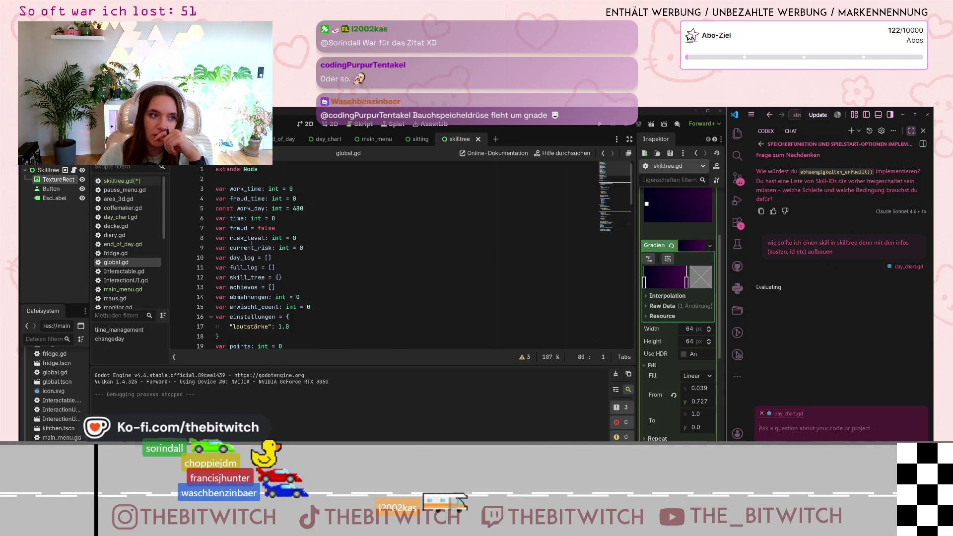
pyautogui.scroll(-2, 290, 249)
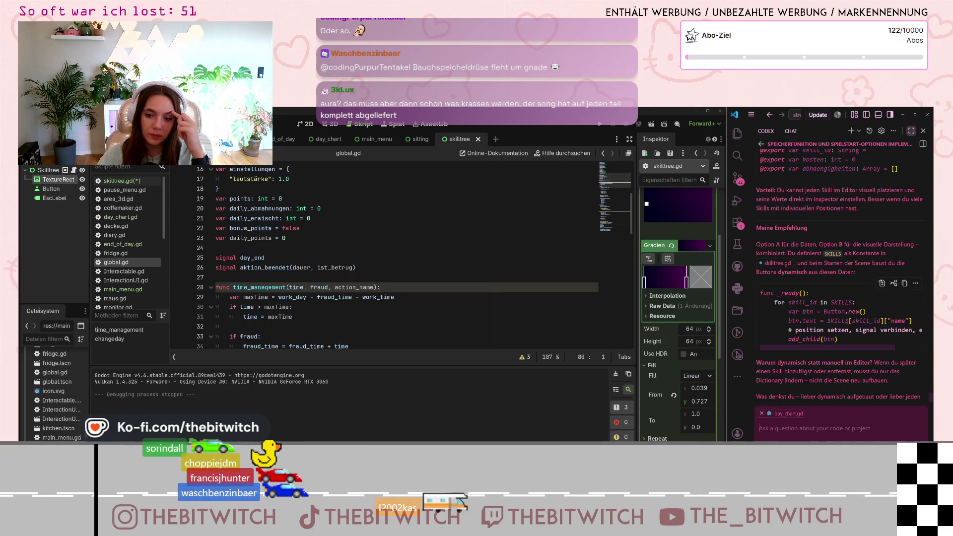
# Review the AI's position-setting code, then save and run the Godot project to its start menu
pyautogui.scroll(1, 846, 321)
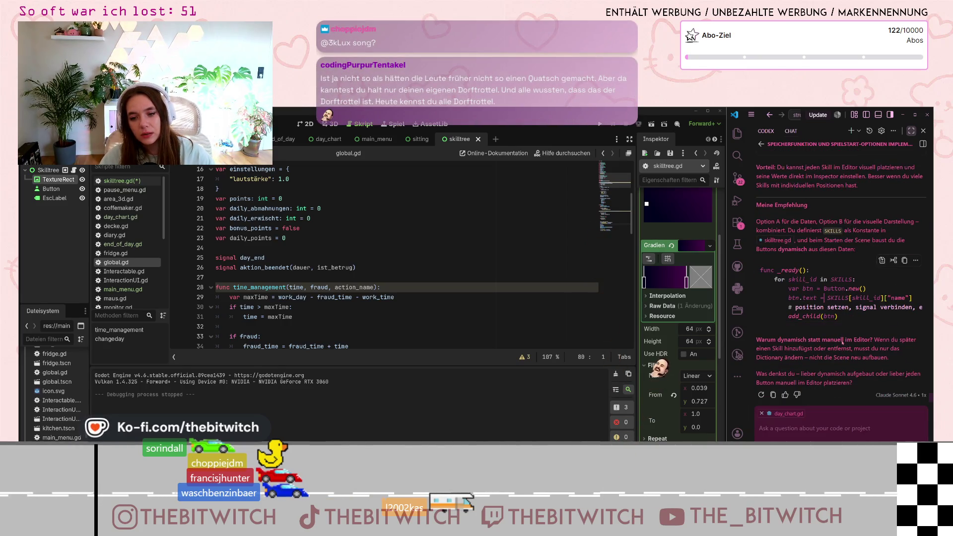
pyautogui.hscroll(2, 820, 325)
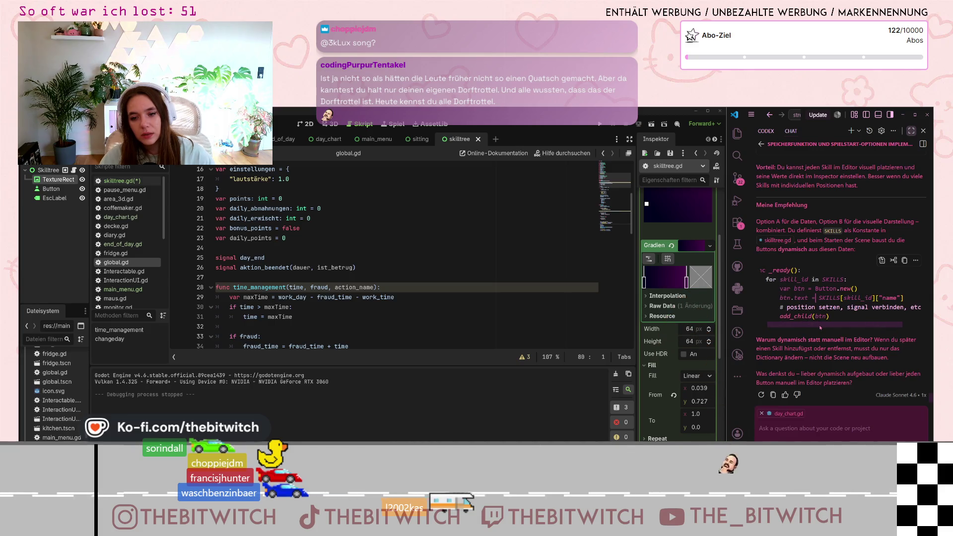
pyautogui.hscroll(2, 820, 327)
pyautogui.hscroll(-4, 847, 332)
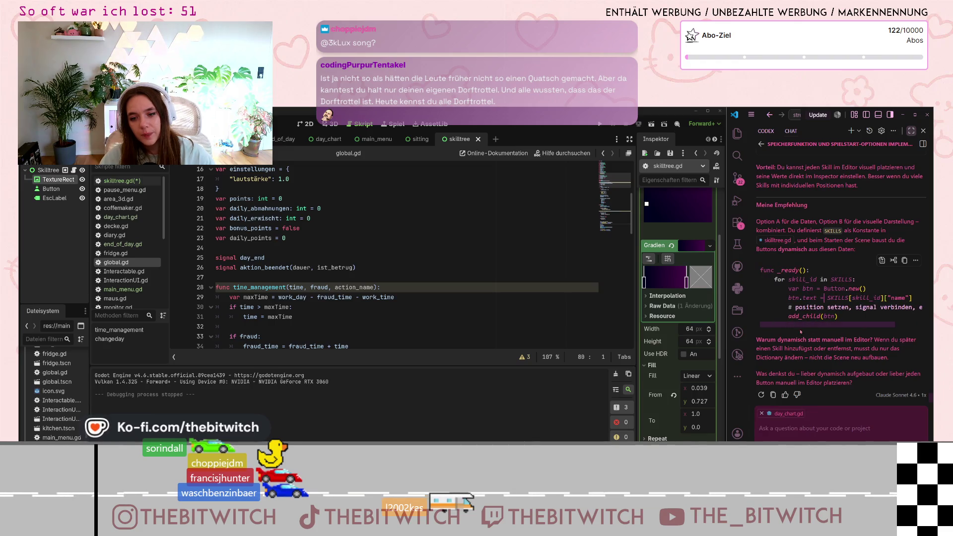
pyautogui.moveTo(795, 307); pyautogui.dragTo(846, 307)
pyautogui.click(846, 307)
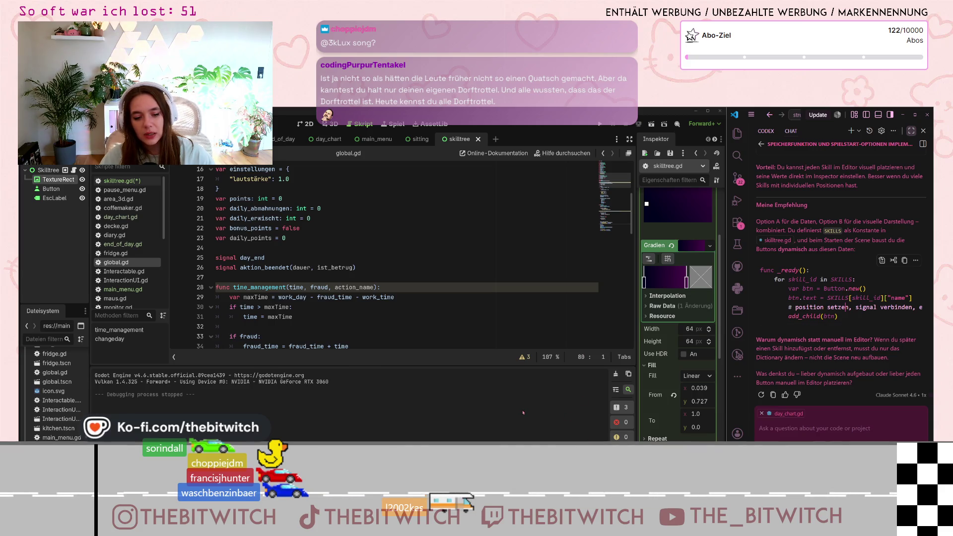
pyautogui.click(599, 129)
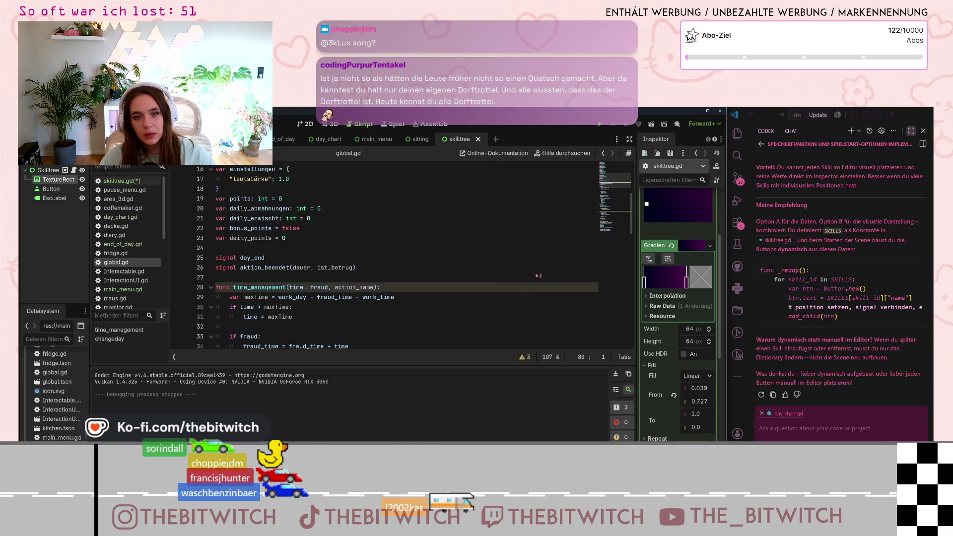
pyautogui.press('F5')
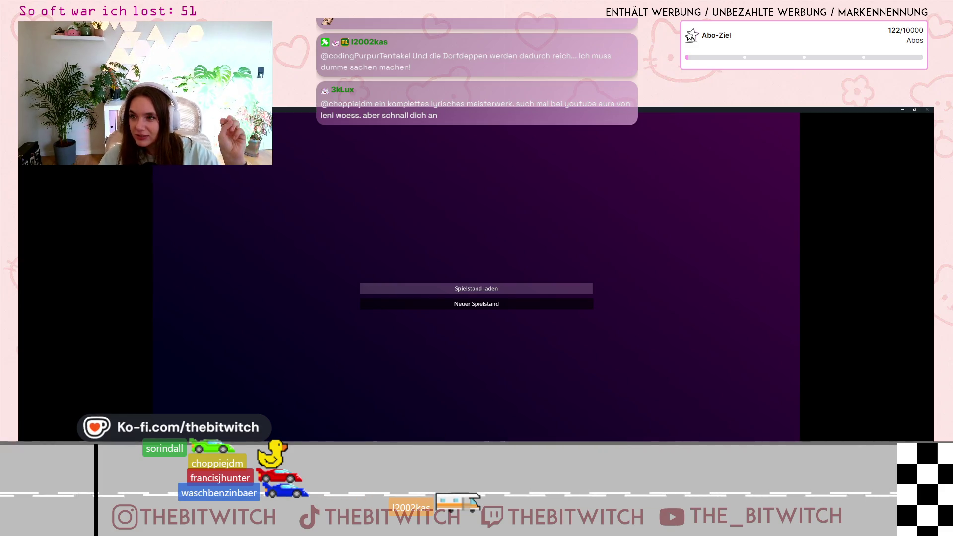
# Walk through the office to the lounge couch and start the Schlafen interaction
pyautogui.press('w')
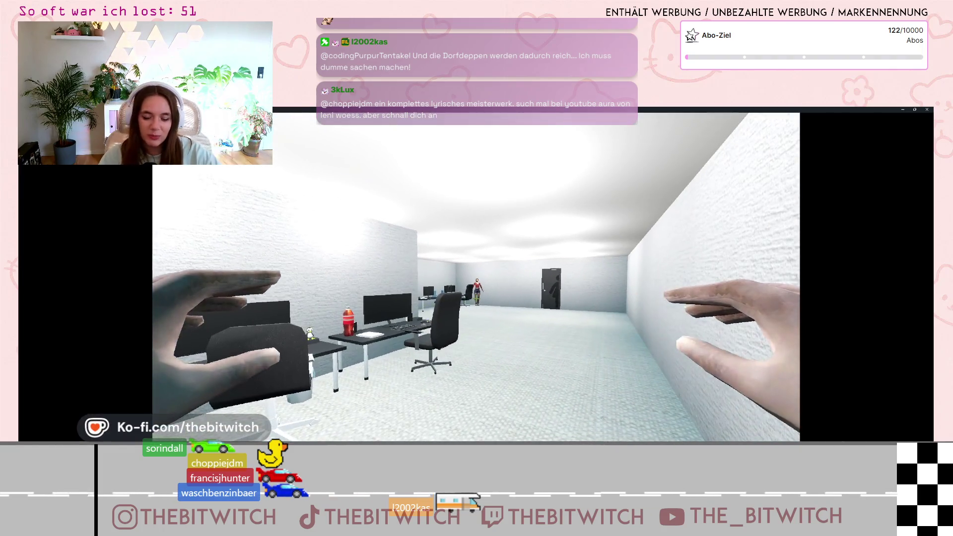
pyautogui.press('w')
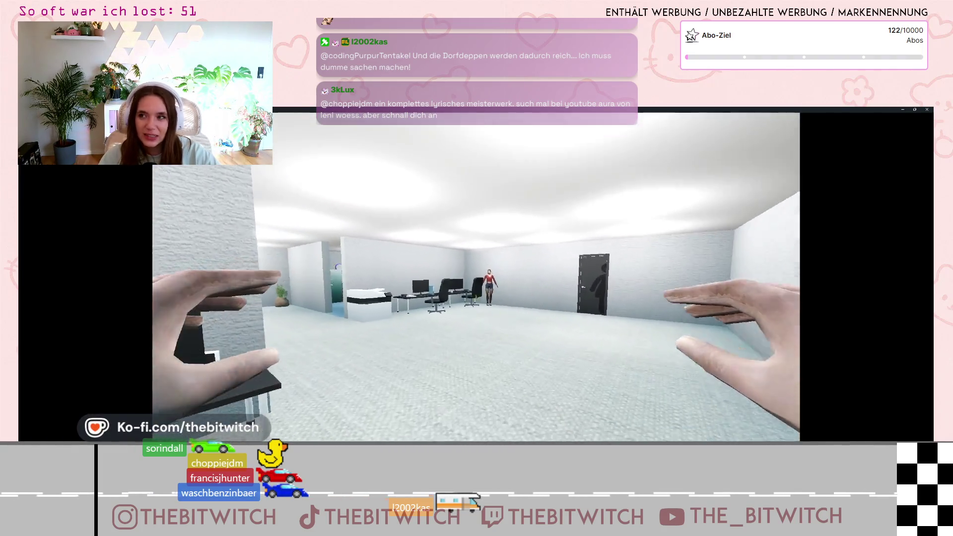
pyautogui.press('w')
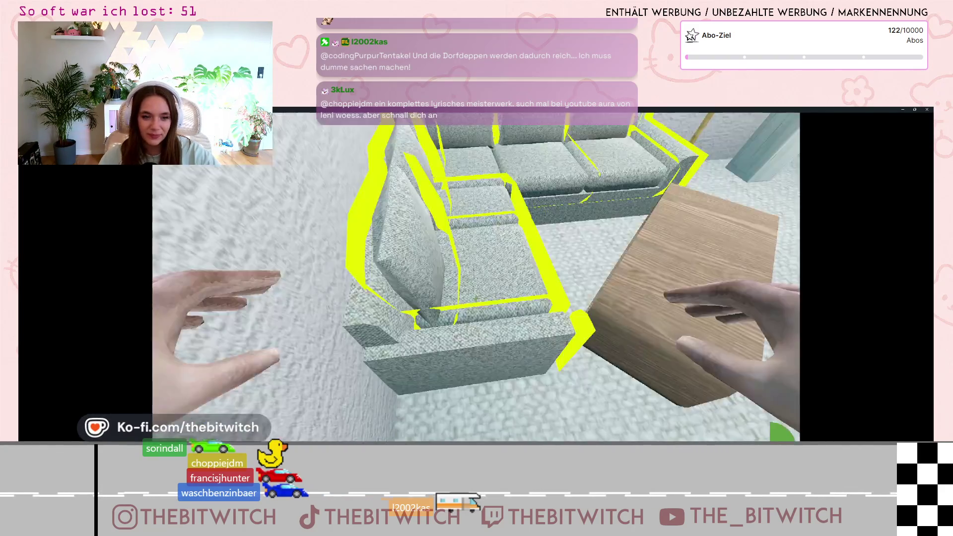
pyautogui.press('e')
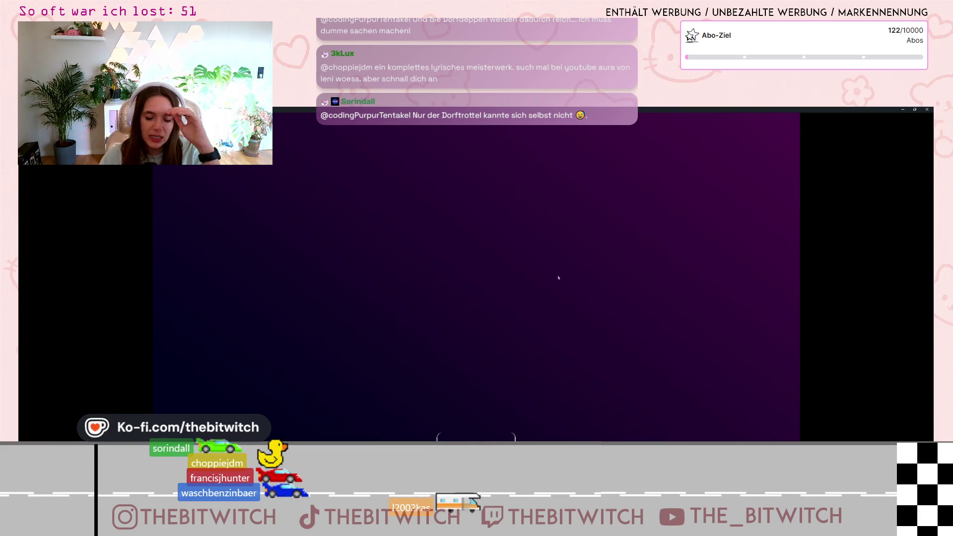
# Shrink, move aside and minimize the running game window so global.gd shows again
pyautogui.press('super+Down')
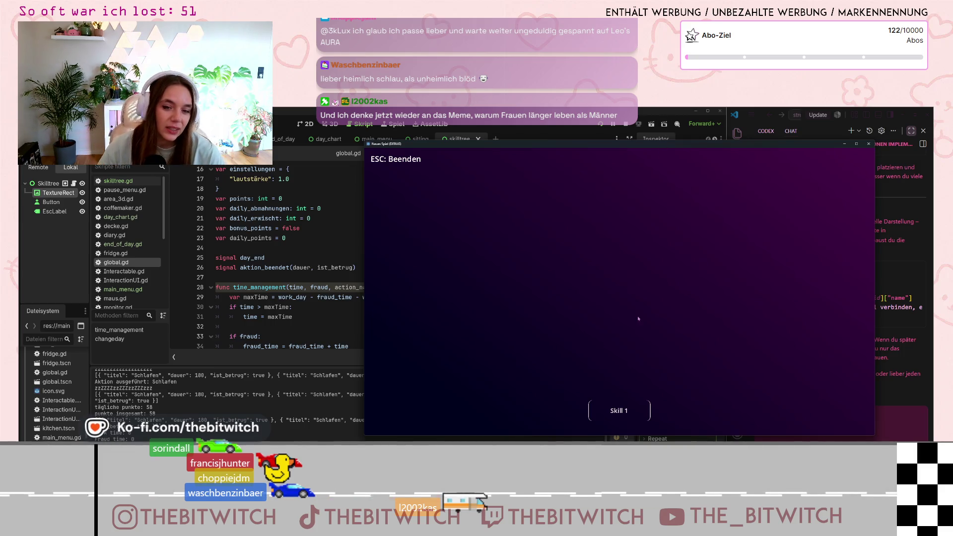
pyautogui.moveTo(511, 148)
pyautogui.mouseDown()
pyautogui.moveTo(217, 133)
pyautogui.moveTo(340, 146)
pyautogui.moveTo(353, 160)
pyautogui.moveTo(340, 135)
pyautogui.mouseUp()
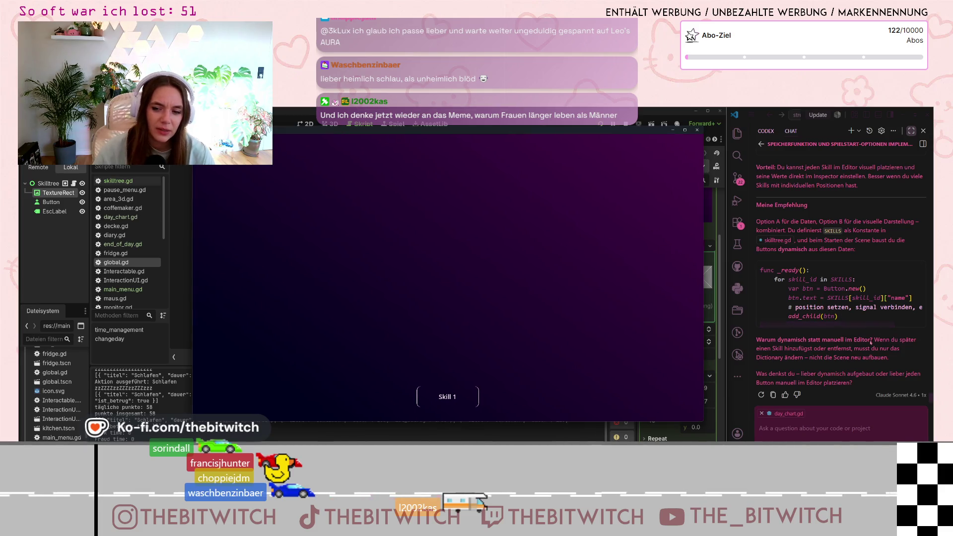
pyautogui.click(673, 132)
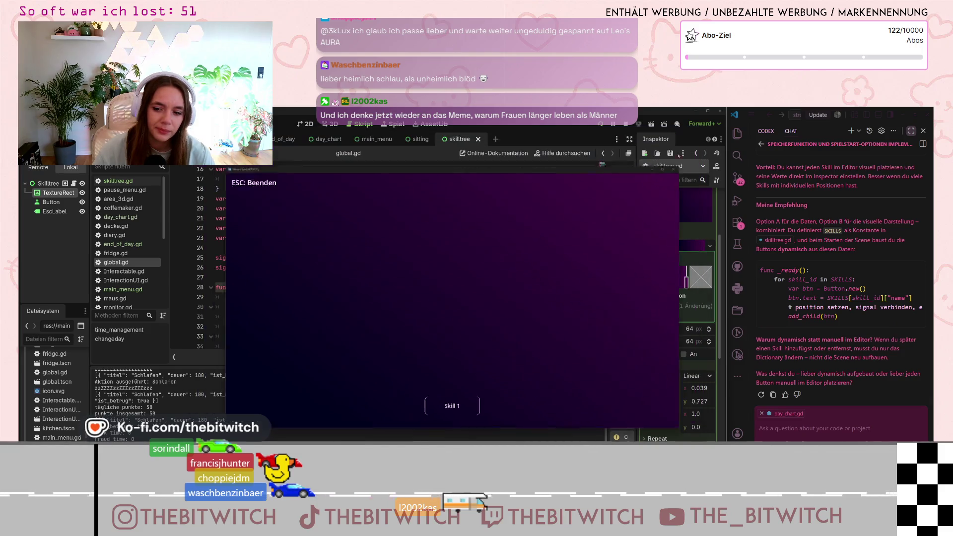
pyautogui.scroll(2, 835, 297)
pyautogui.scroll(5, 835, 298)
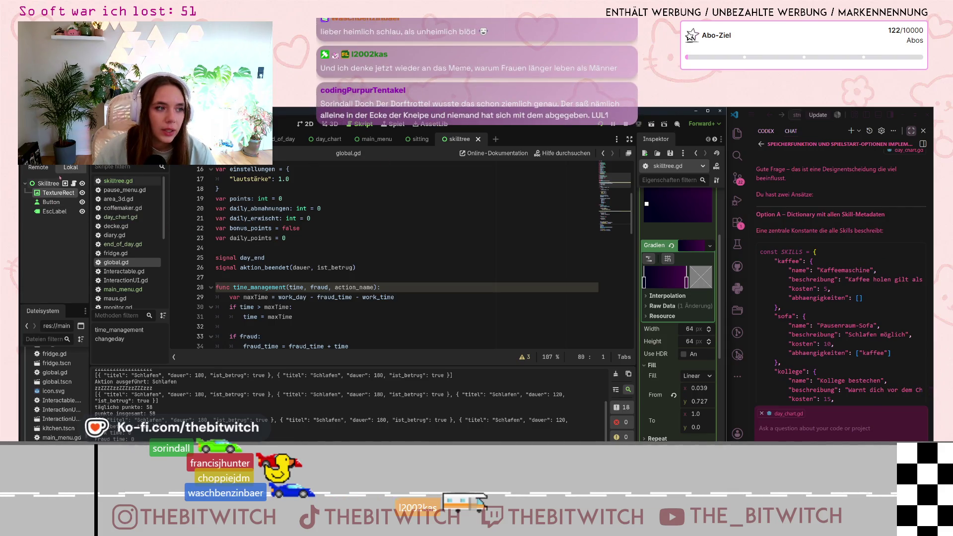
# Open skilltree.gd and change line 3's var skill_data into const SKILLS
pyautogui.click(73, 183)
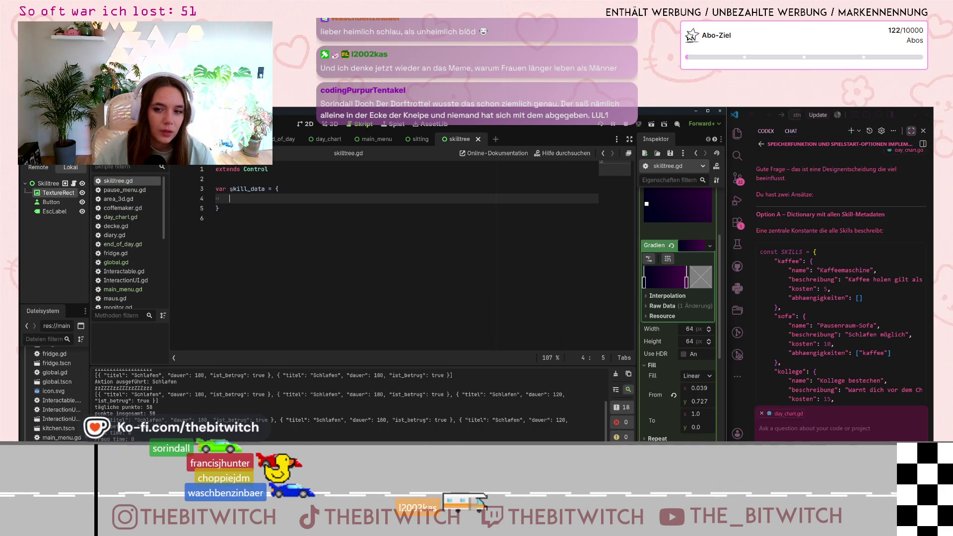
pyautogui.click(238, 191)
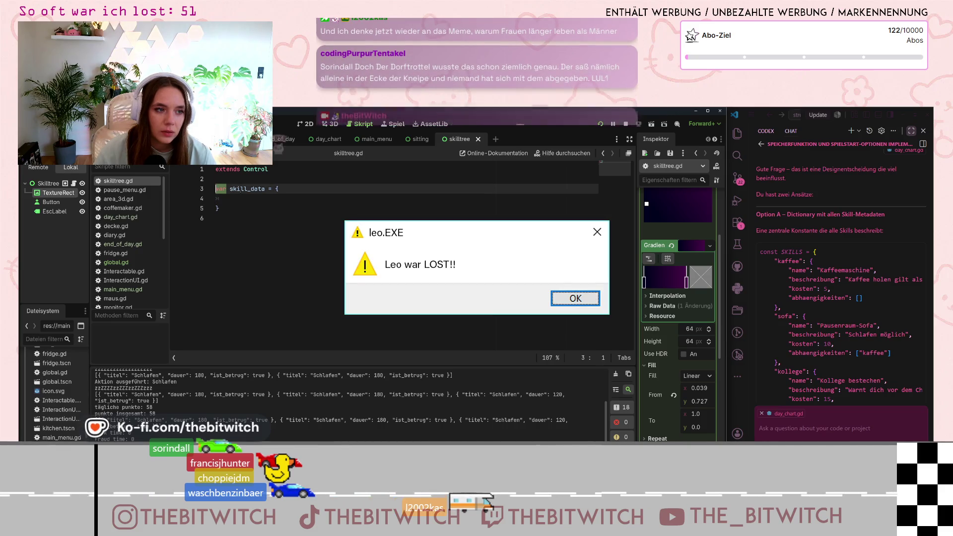
pyautogui.write('const')
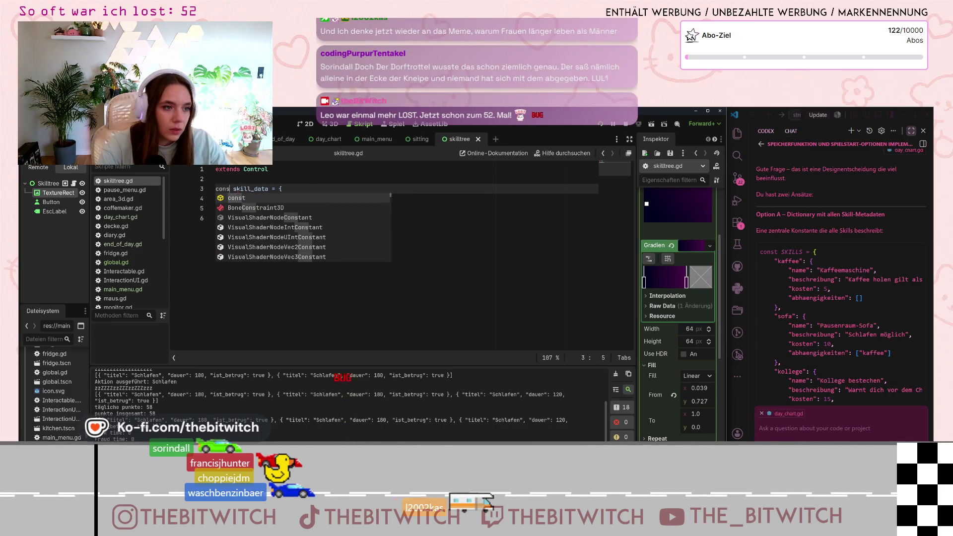
pyautogui.press('Escape')
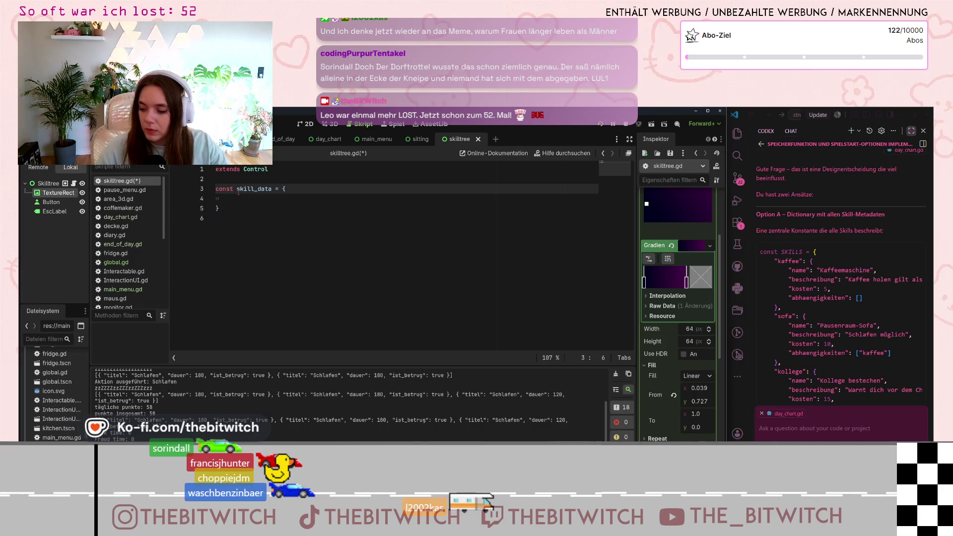
pyautogui.moveTo(272, 188); pyautogui.dragTo(240, 189)
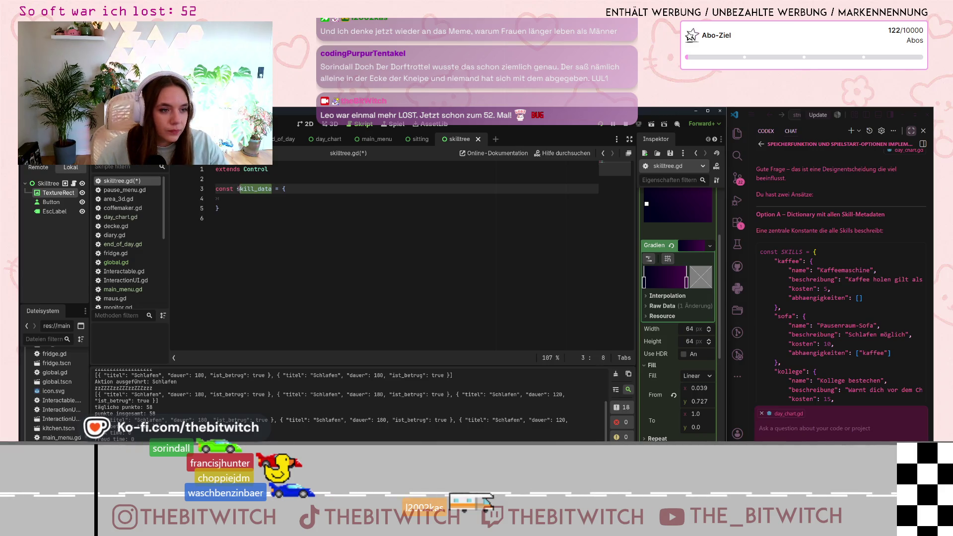
pyautogui.press('BackSpace')
pyautogui.write('SKILLS')
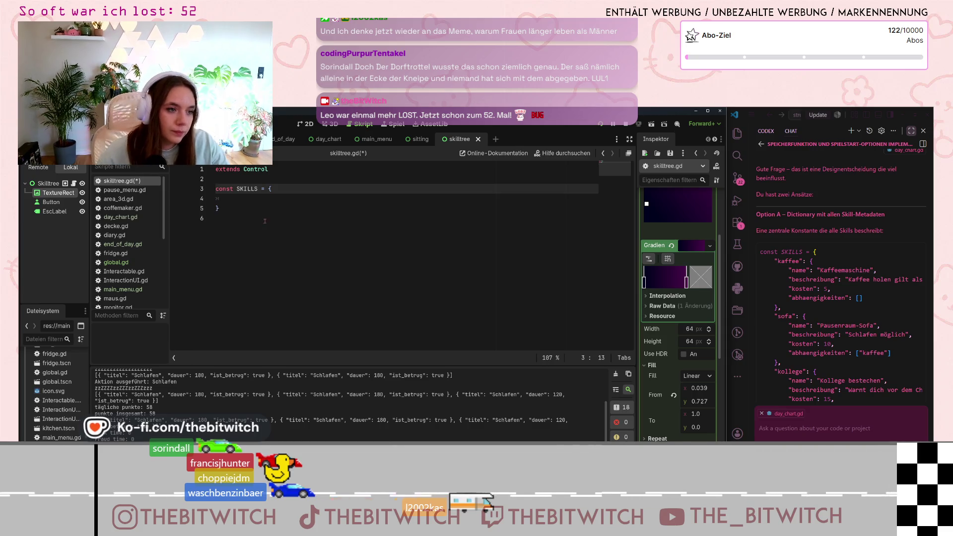
pyautogui.press('Down')
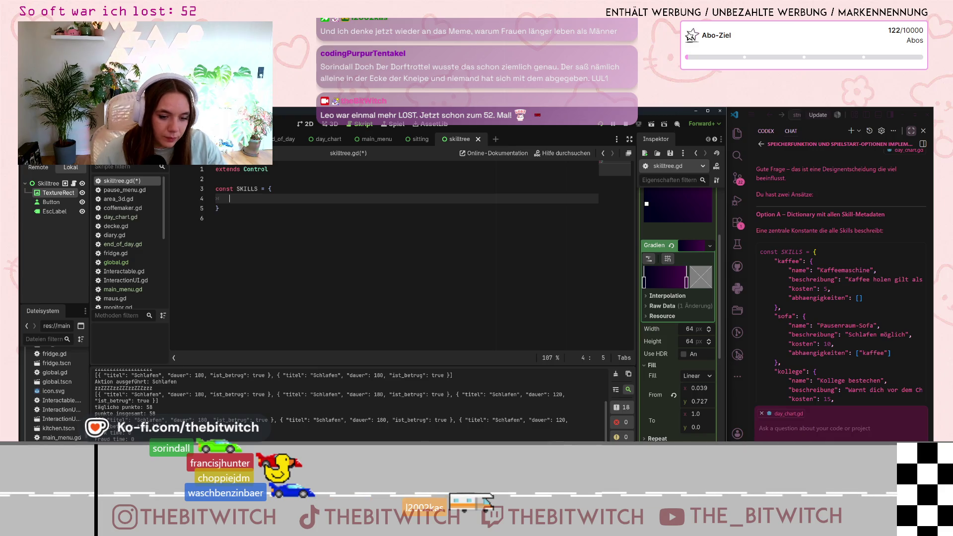
# Position the Notion project plan beside the script, then return to line 4 inside SKILLS
pyautogui.hotkey('alt', 'Tab')
pyautogui.moveTo(588, 150)
pyautogui.mouseDown()
pyautogui.moveTo(588, 298)
pyautogui.moveTo(841, 323)
pyautogui.moveTo(829, 323)
pyautogui.mouseUp()
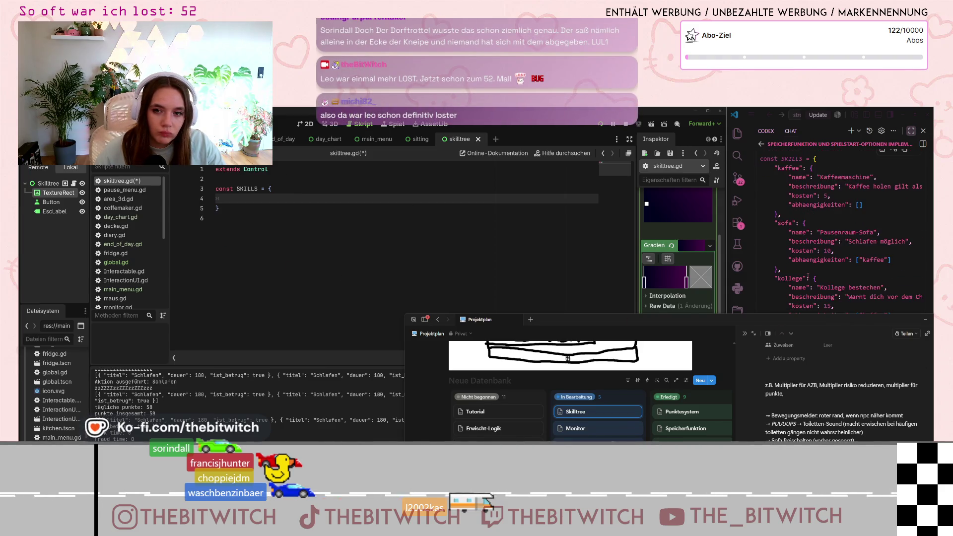
pyautogui.moveTo(814, 324); pyautogui.dragTo(807, 303)
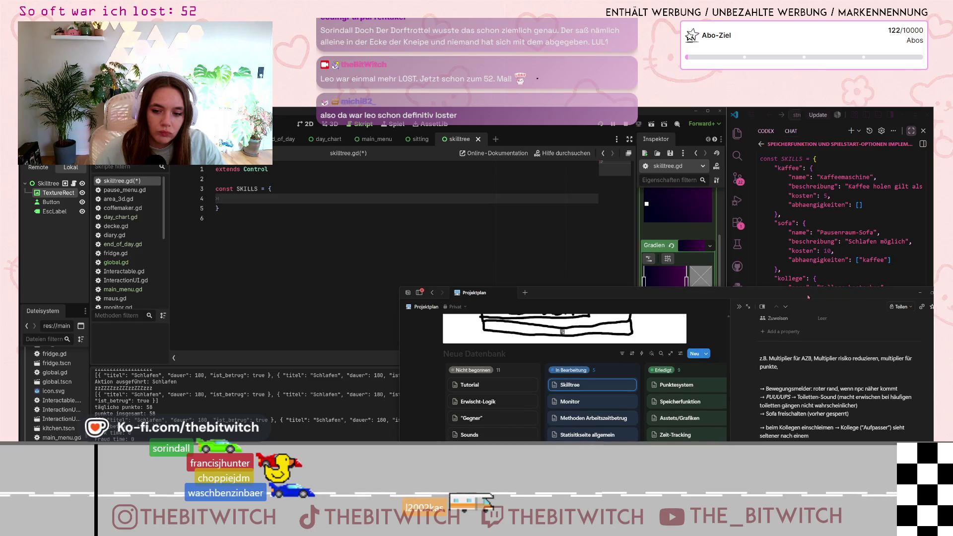
pyautogui.click(254, 201)
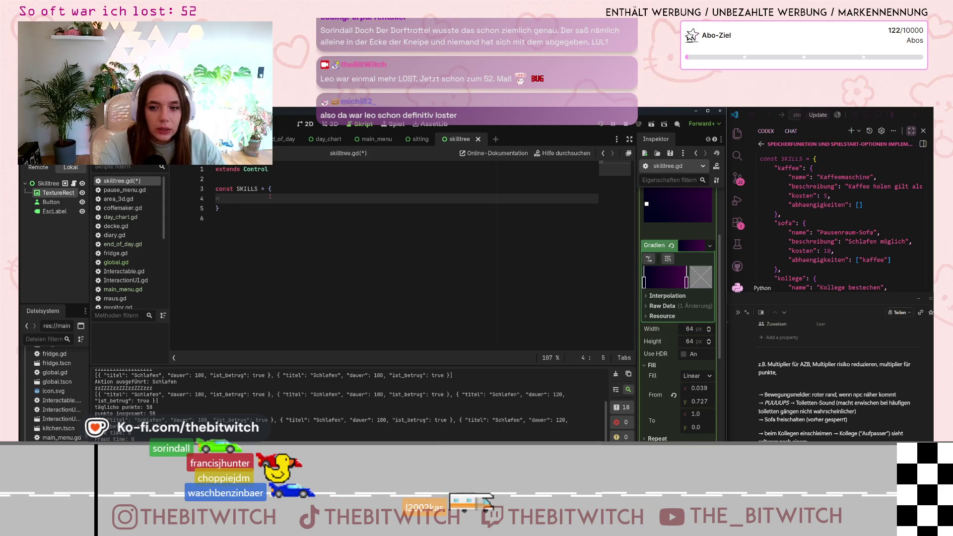
# Type a "Bewegungsmelder" entry with "name": "Bewegungsmelder" and an empty "beschreibung", then close the braces
pyautogui.write('"')
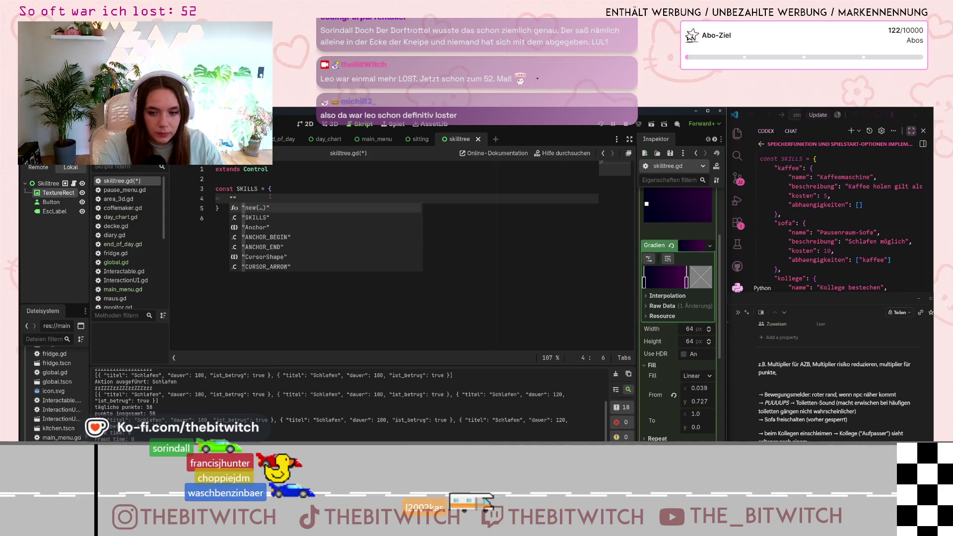
pyautogui.write('Bewegung')
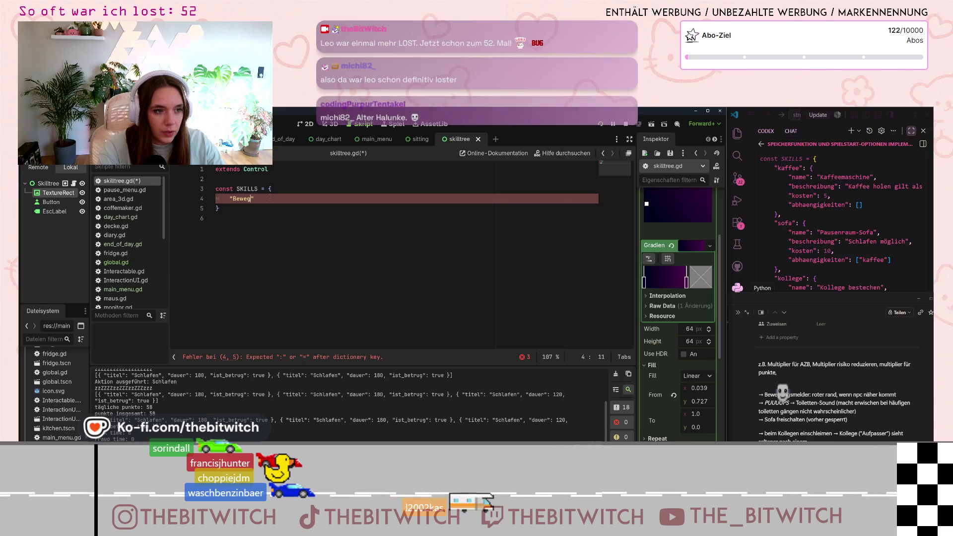
pyautogui.write('smelder')
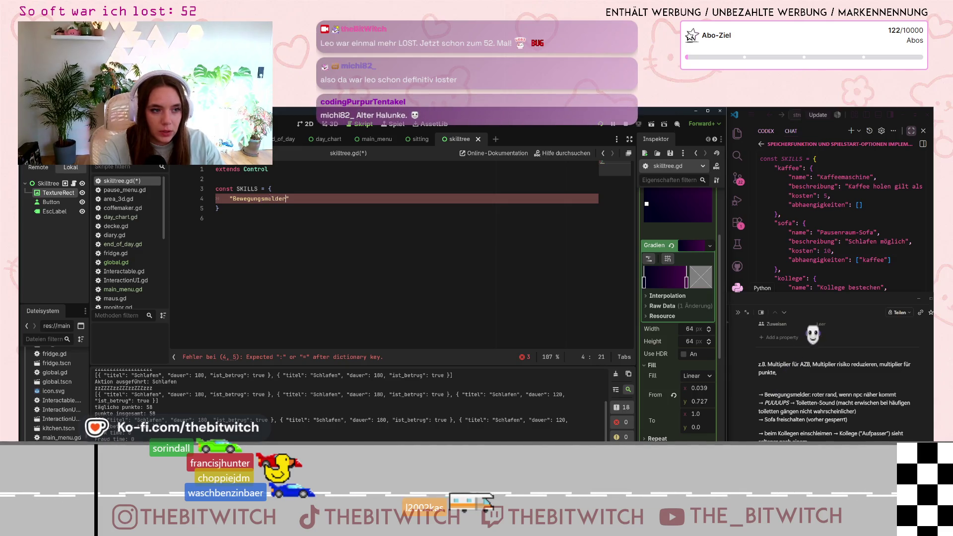
pyautogui.write('": {')
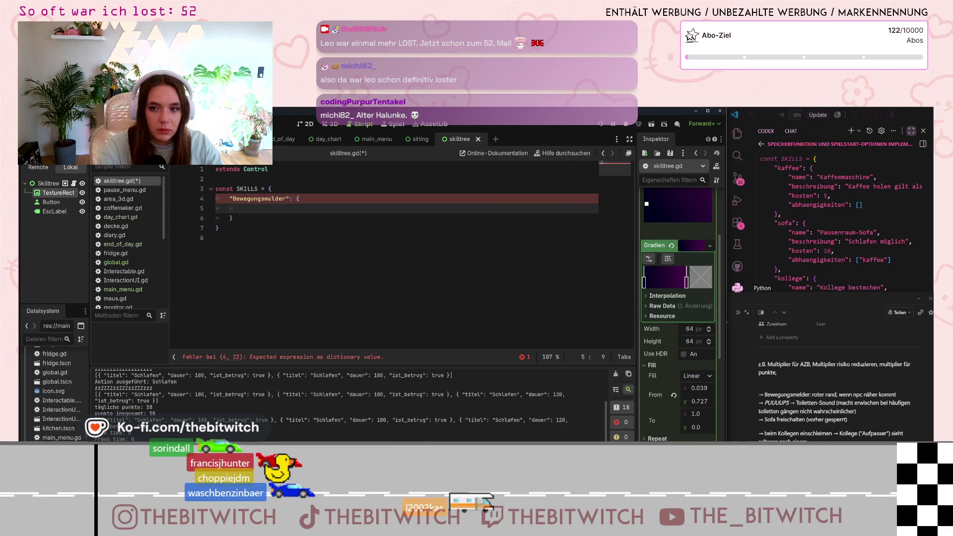
pyautogui.press('Return')
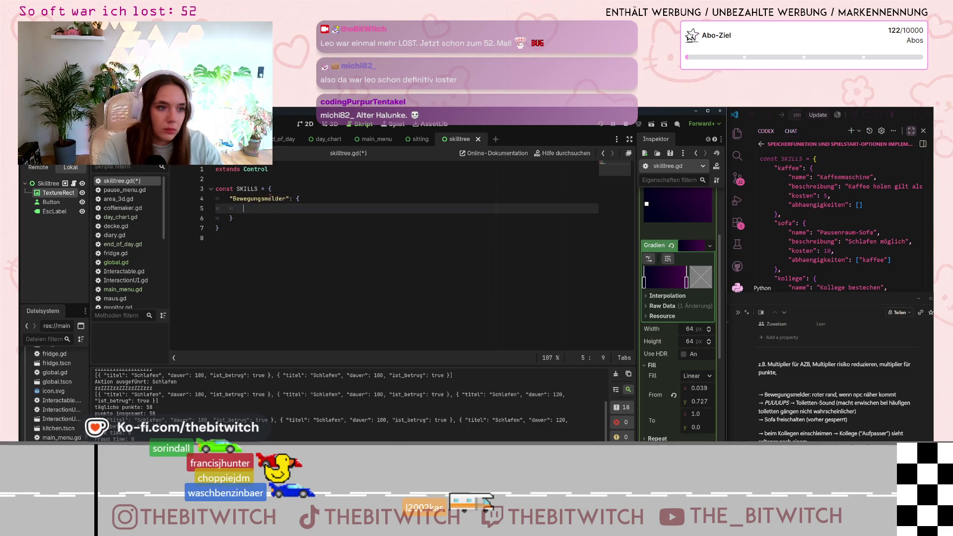
pyautogui.write('name"')
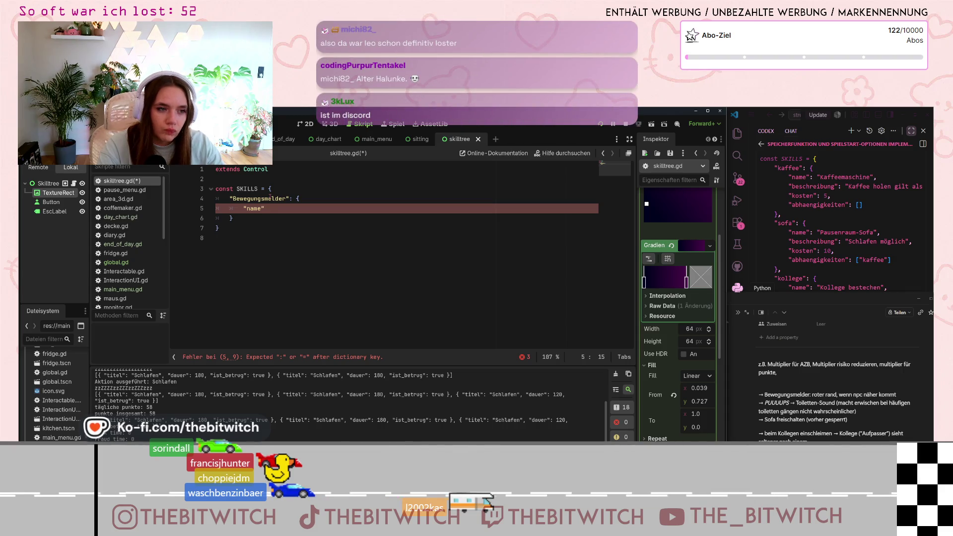
pyautogui.write(': "Bewegungsmelder"')
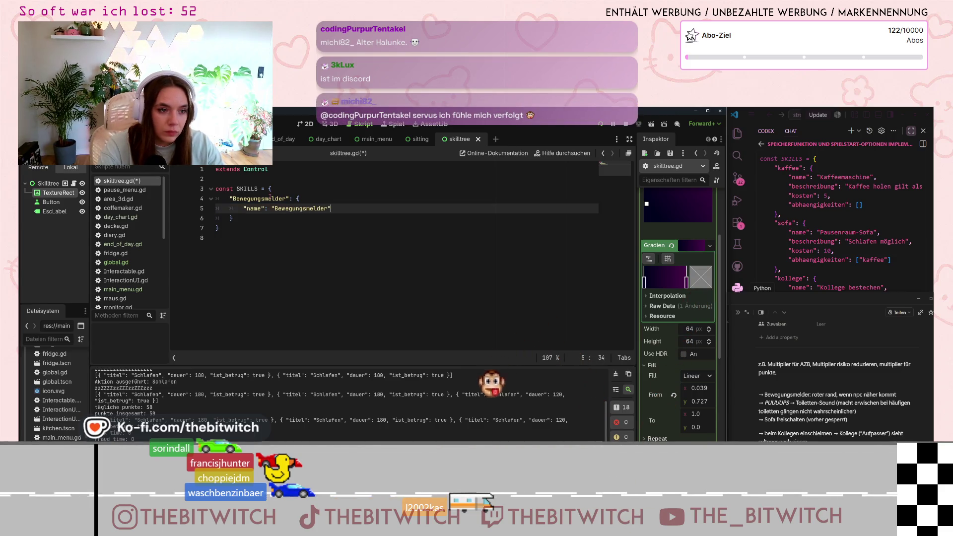
pyautogui.write(',')
pyautogui.press('Return')
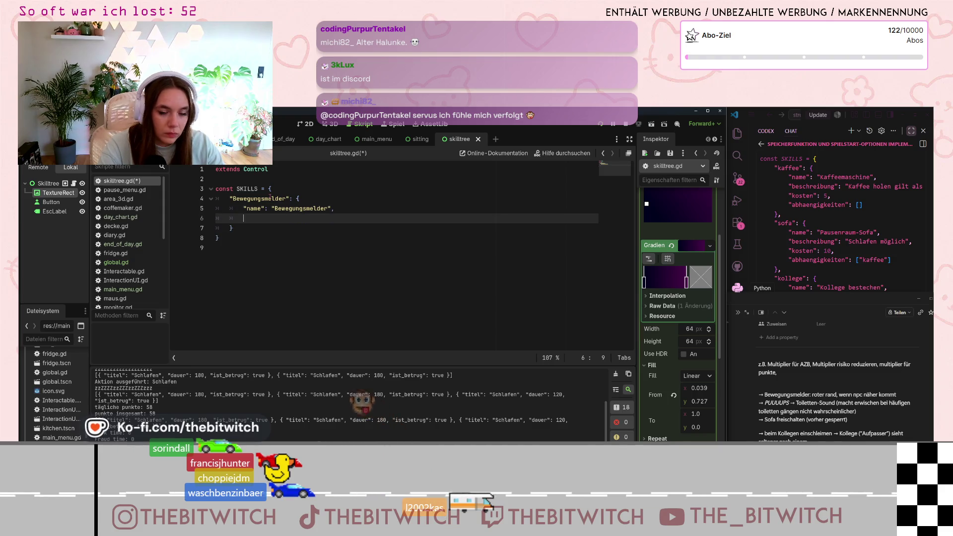
pyautogui.write('"beschreibun')
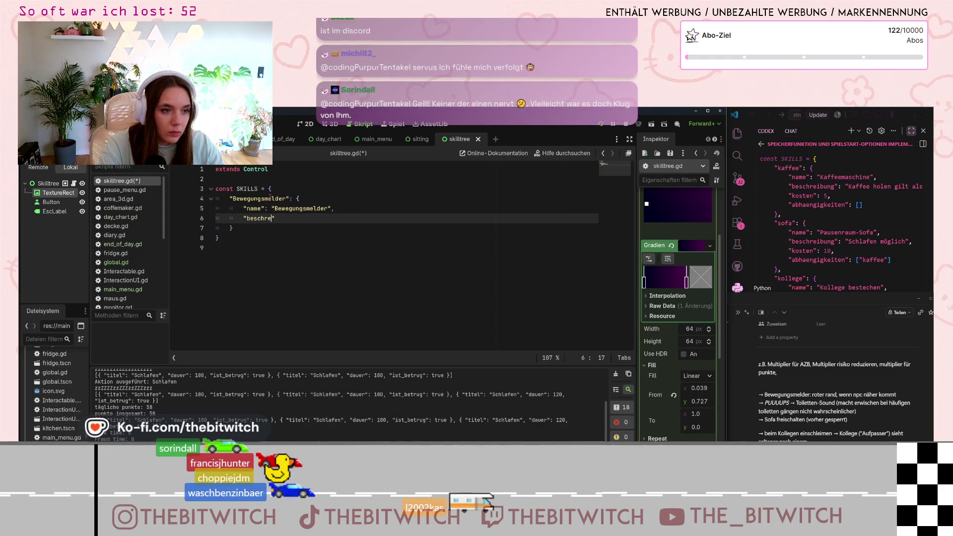
pyautogui.write('g"')
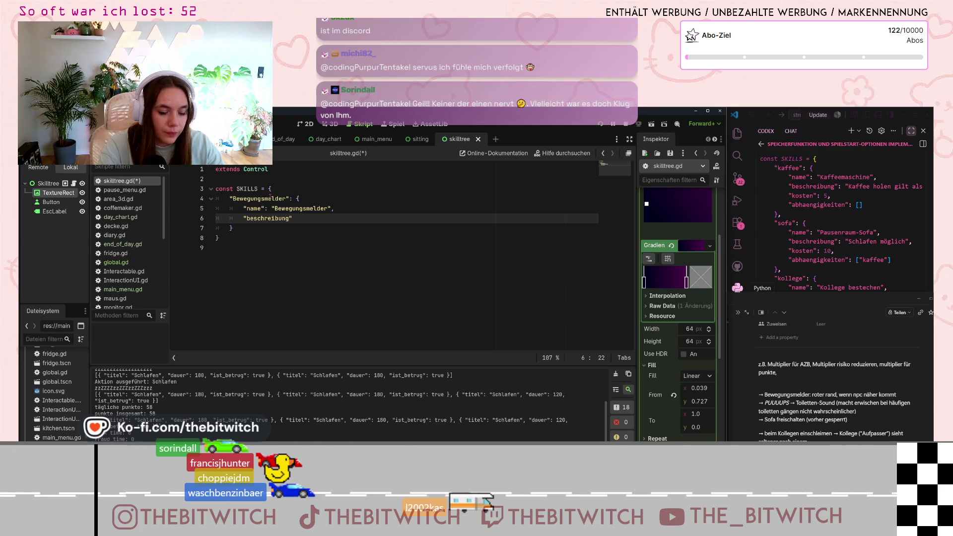
pyautogui.write(':')
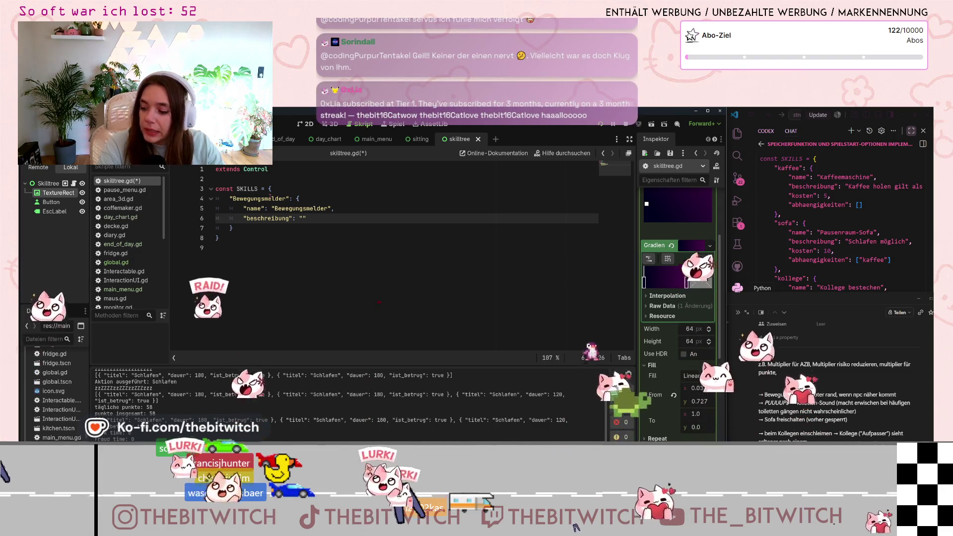
pyautogui.write('}}')
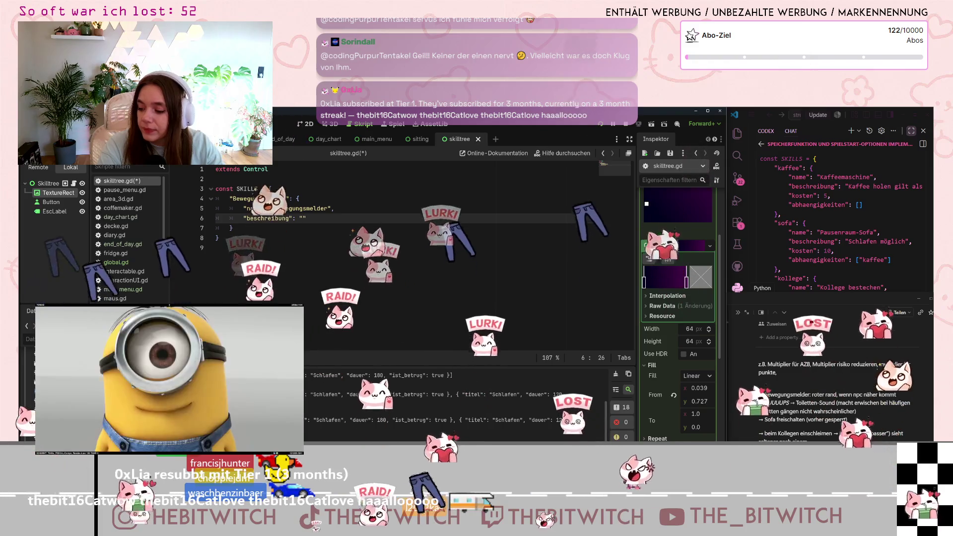